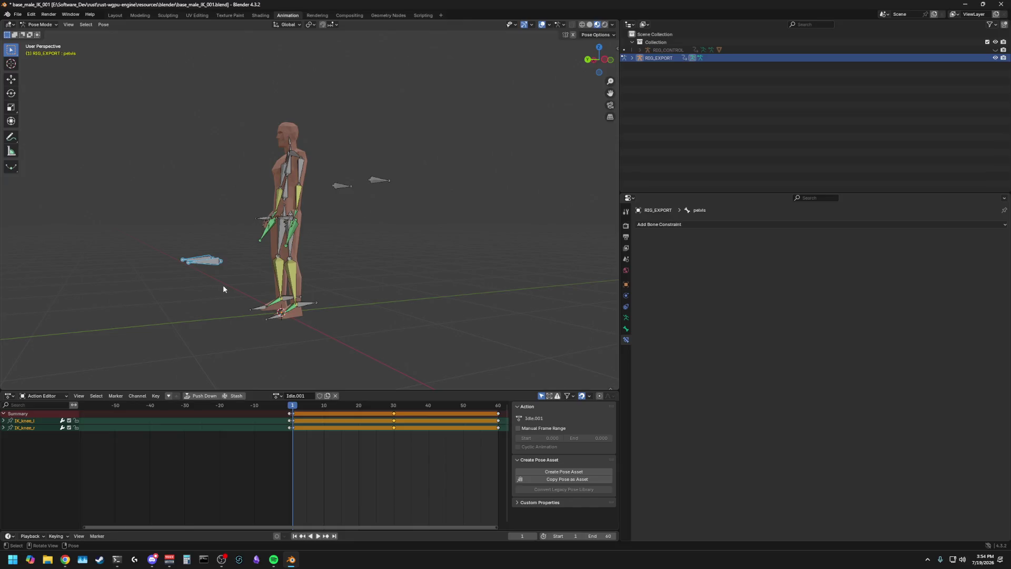
Switch RIG_EXPORT into Edit Mode and delete the first selected IK bones
scroll(199, 232, "up", 2)
left_click(39, 24)
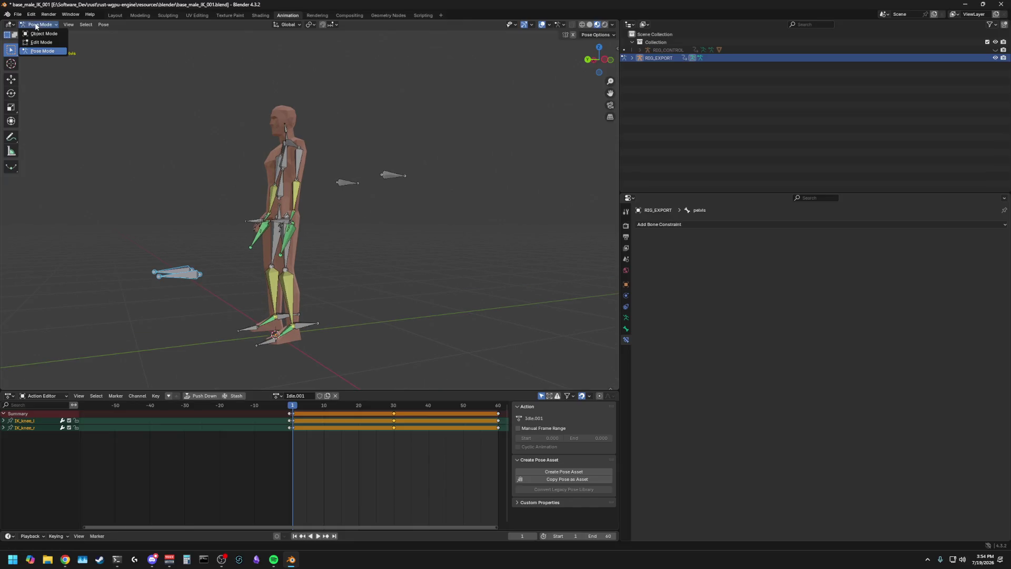
left_click(38, 43)
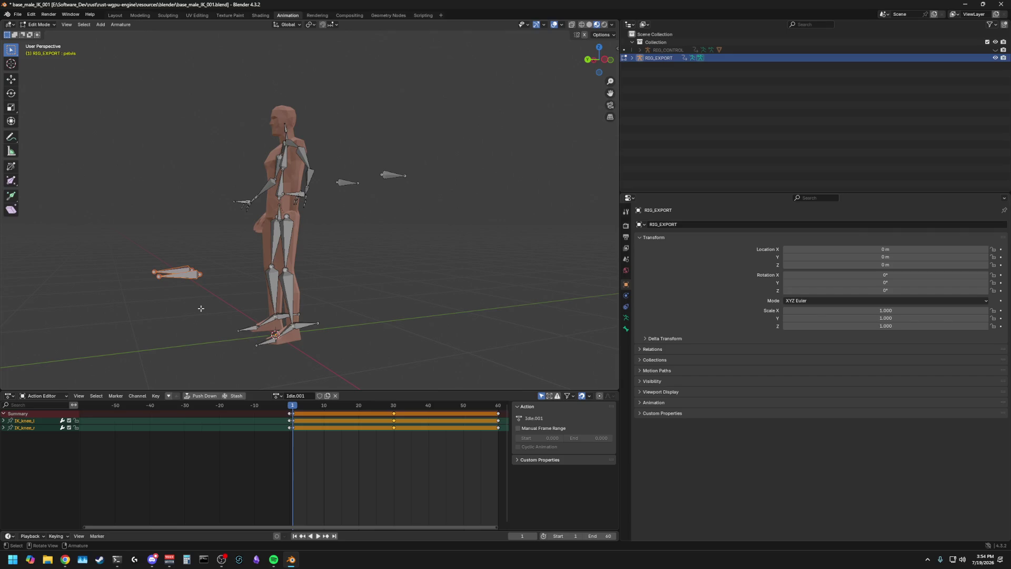
key("x")
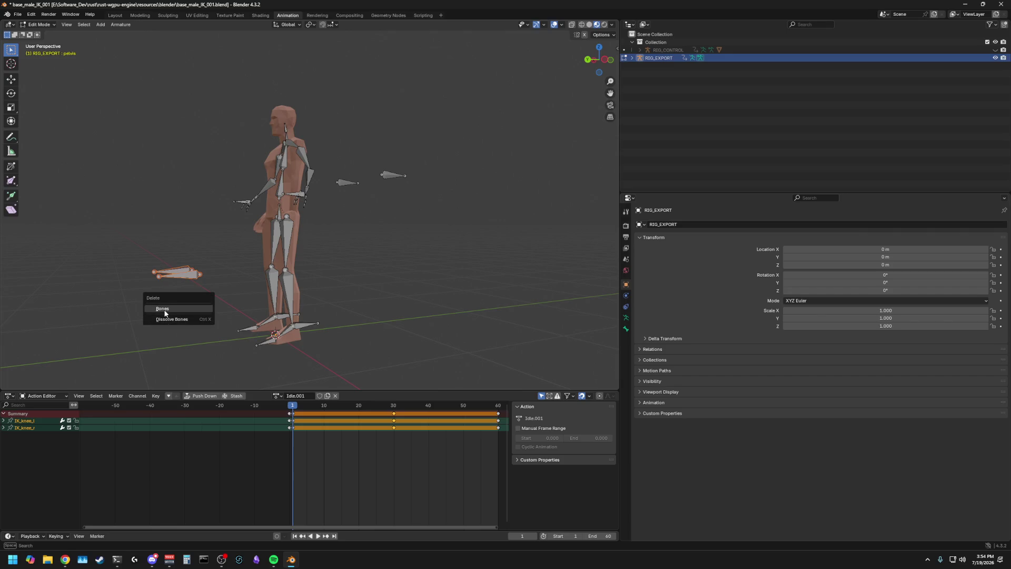
left_click(169, 309)
Delete the remaining foot IK bone (IK_foot_r) and the two floating IK arm bones
middle_click_drag(306, 329, 316, 306)
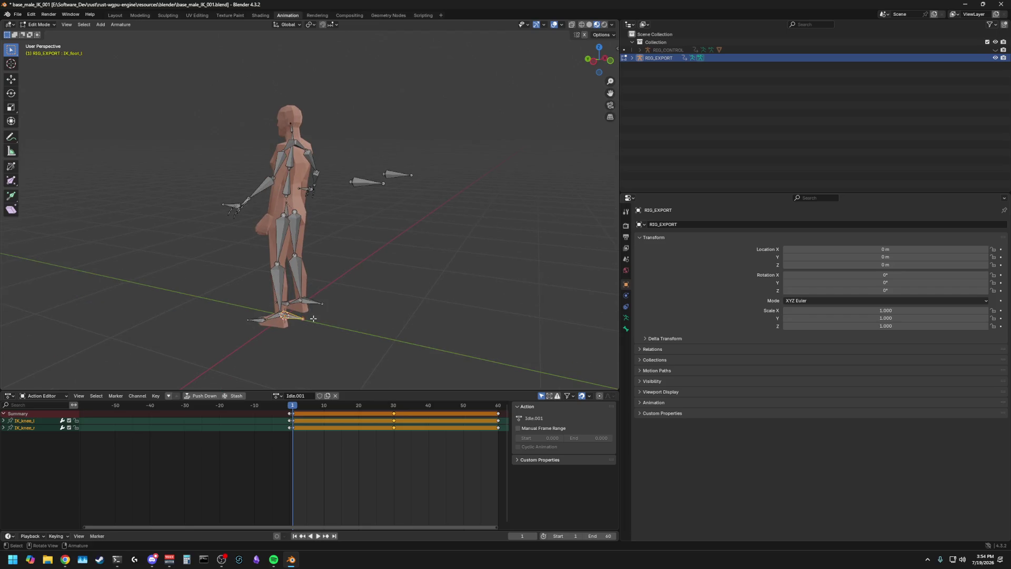
left_click(311, 301)
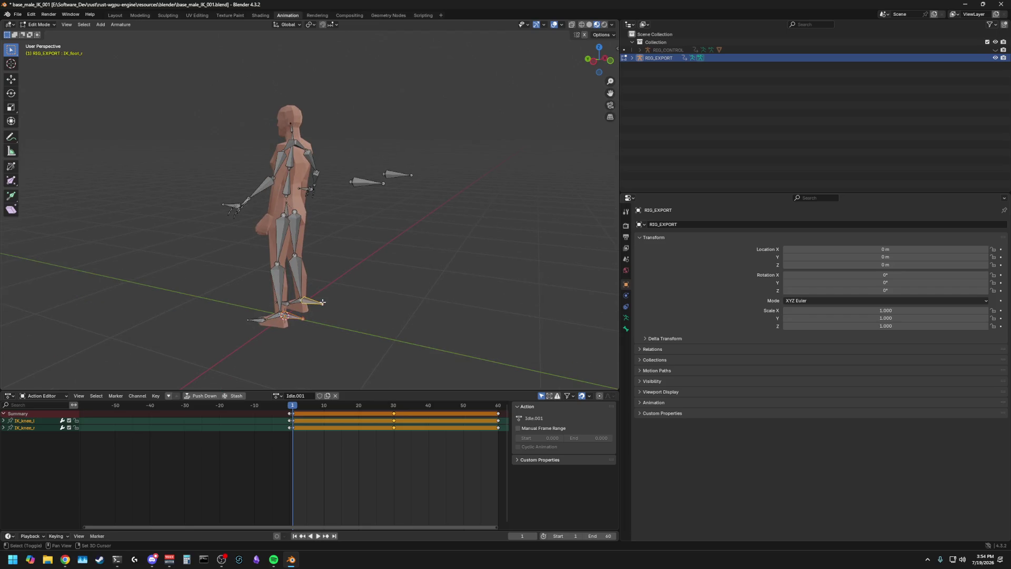
left_click(367, 183)
left_click(398, 175, "shift")
key("x")
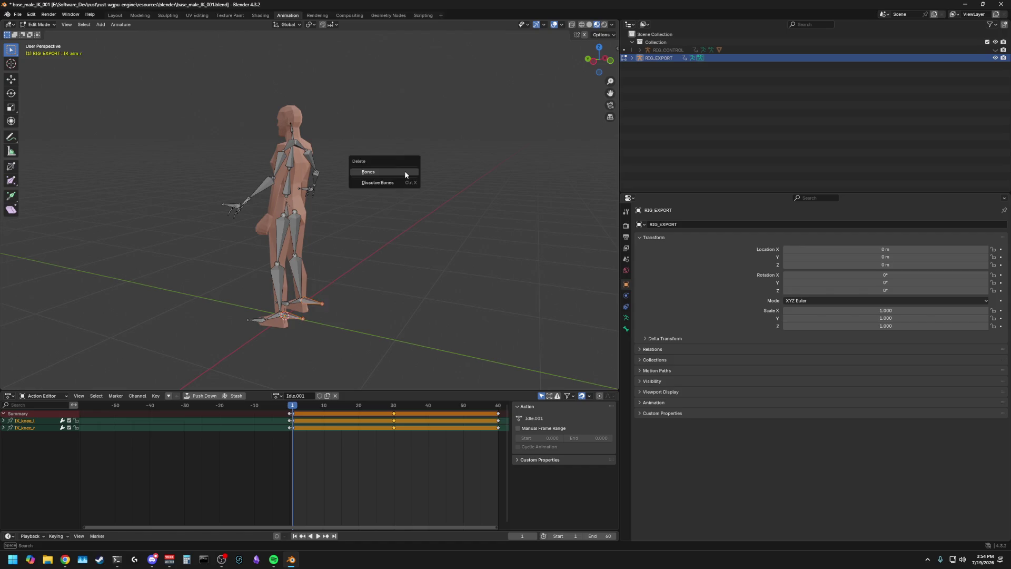
left_click(405, 170)
Delete the hand IK bones, IK_hand_l and the right-hand IK bone
middle_click_drag(405, 170, 419, 203)
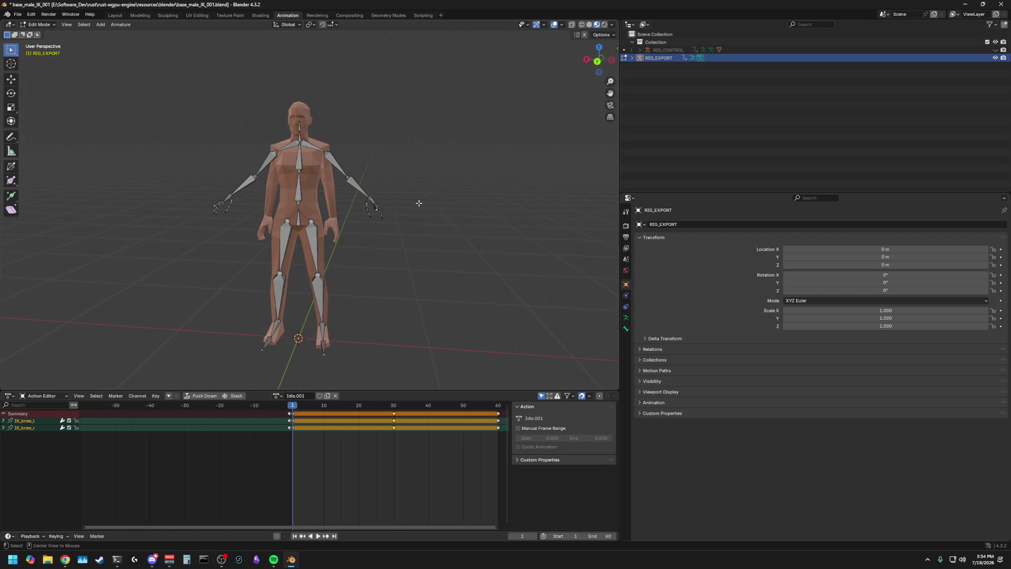
key("shift+e")
left_click(399, 199)
left_click(375, 199)
key("x")
left_click(406, 194)
left_click(222, 197)
key("x")
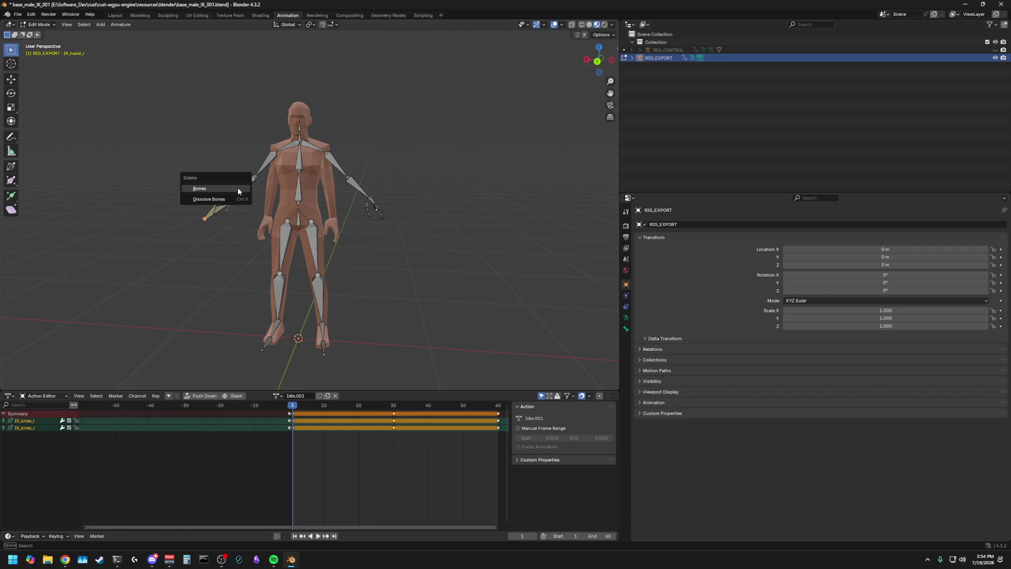
left_click(238, 187)
middle_click_drag(187, 219, 316, 221)
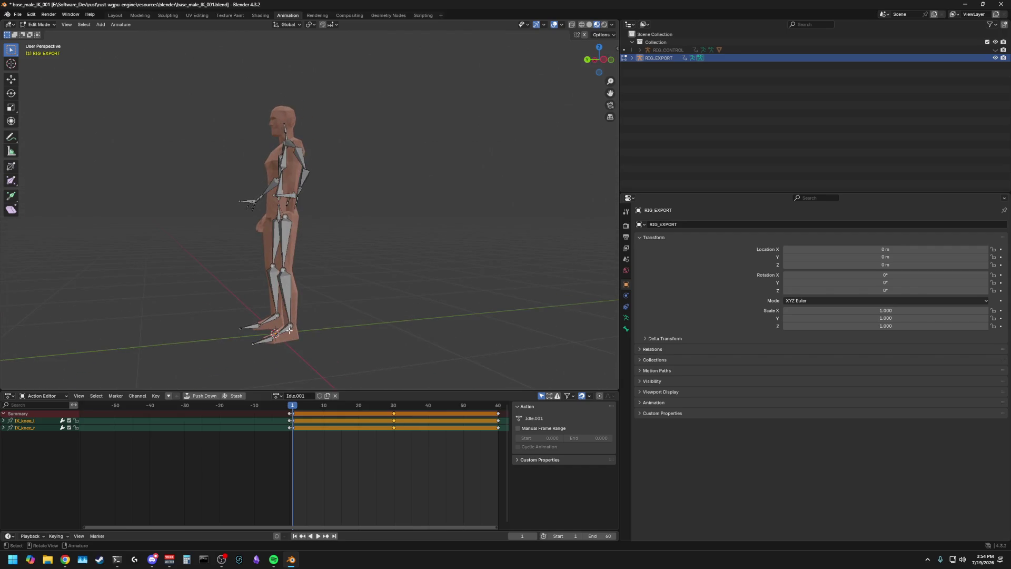
Check the current parents of foot_l and calf_l in Bone properties
left_click(289, 308)
left_click(357, 290)
left_click(284, 330)
left_click(626, 329)
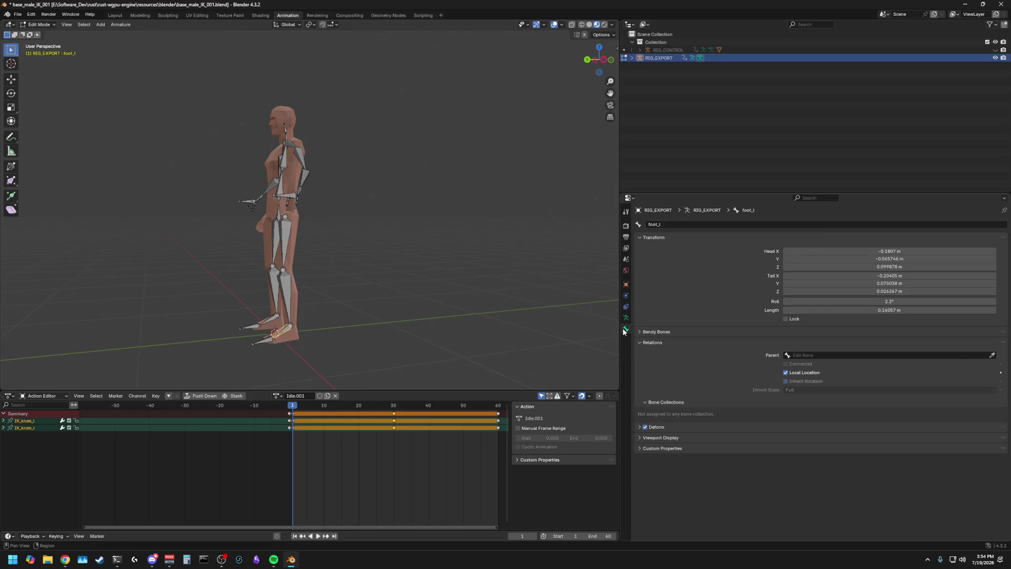
left_click(289, 300)
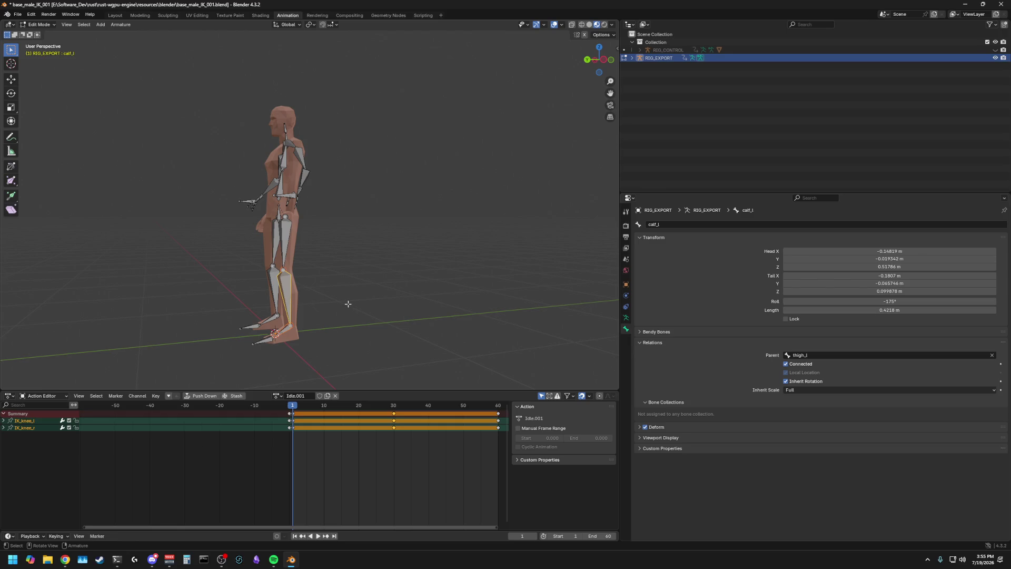
Parent foot_l to calf_l and foot_r to calf_r, both with Keep Offset
left_click(287, 328)
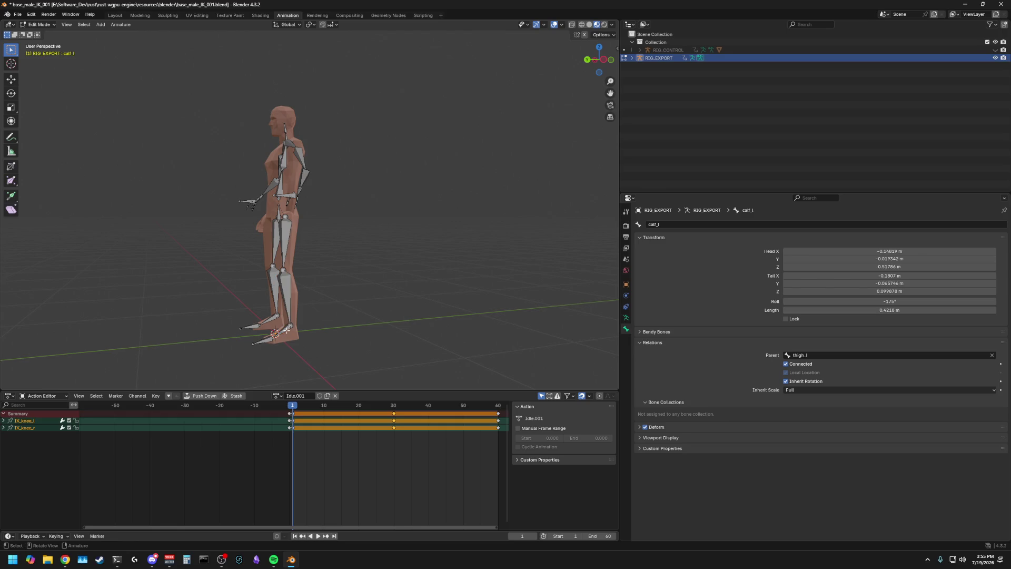
left_click(286, 297, "shift")
key("ctrl+p")
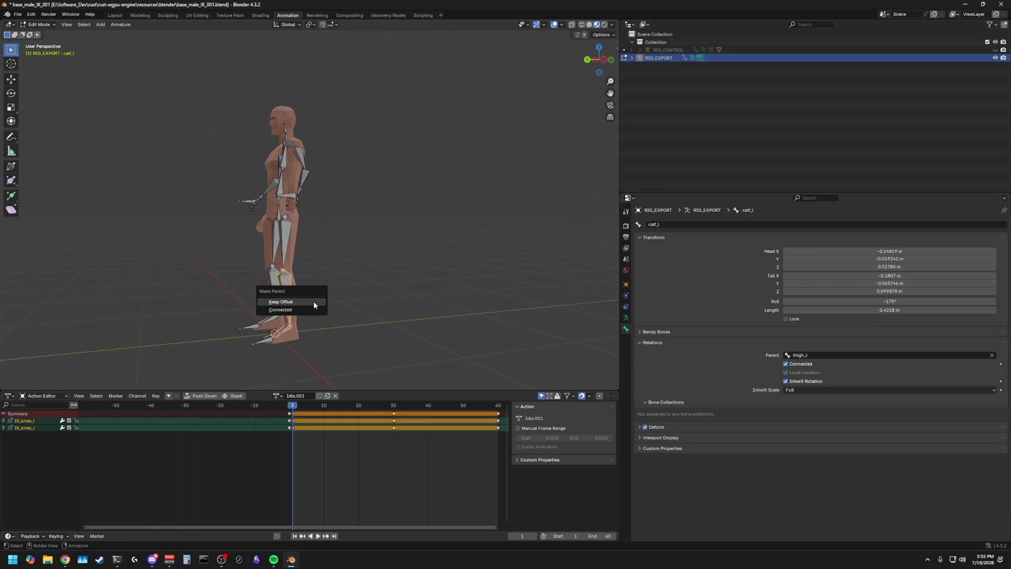
left_click(314, 301)
left_click(283, 331)
middle_click_drag(327, 318, 295, 298)
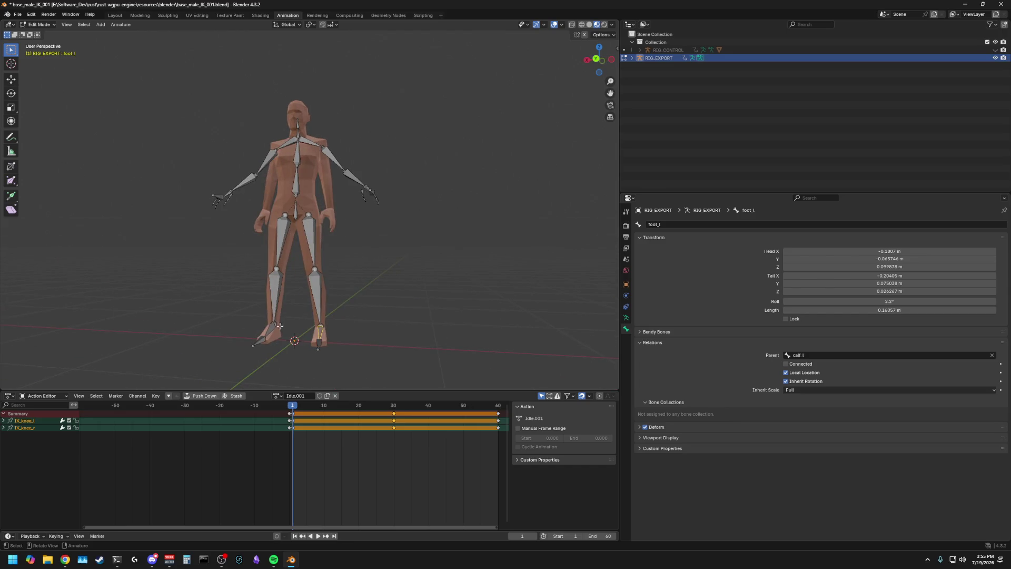
left_click(295, 298)
key("ctrl+p")
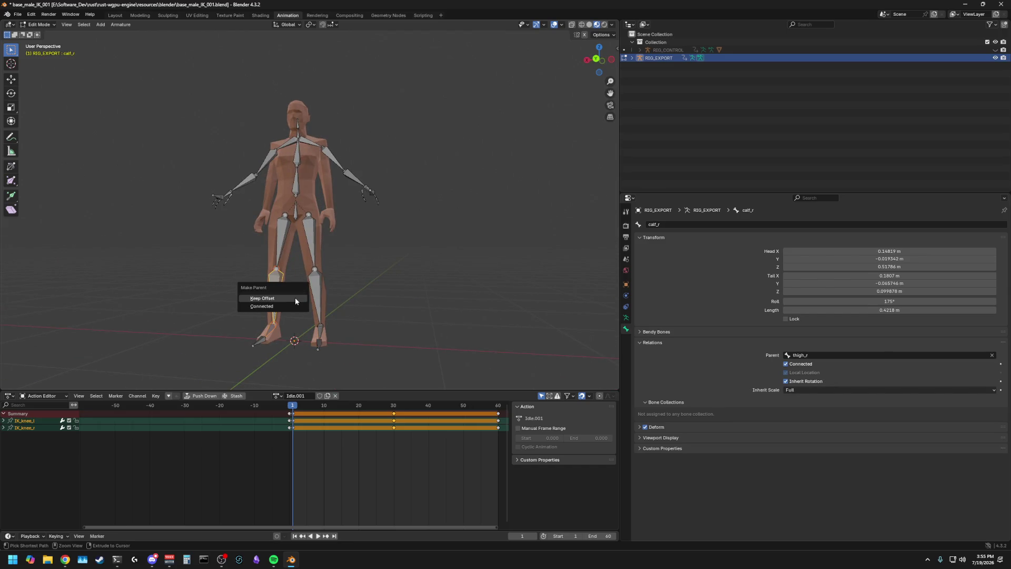
left_click(277, 296)
Verify the parents of hand_r and the right-hand finger bones, then save the file
mouse_move(277, 296)
middle_mouse_down()
mouse_move(406, 290)
mouse_move(380, 284)
mouse_move(422, 292)
mouse_move(200, 269)
mouse_move(246, 289)
mouse_move(252, 242)
mouse_move(301, 249)
middle_mouse_up()
left_click(255, 232)
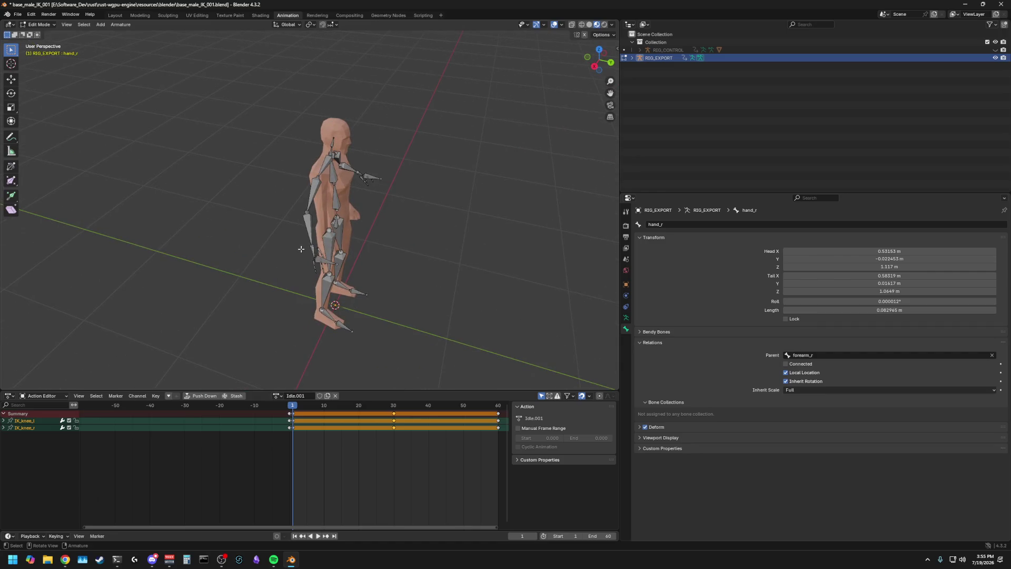
left_click(309, 233)
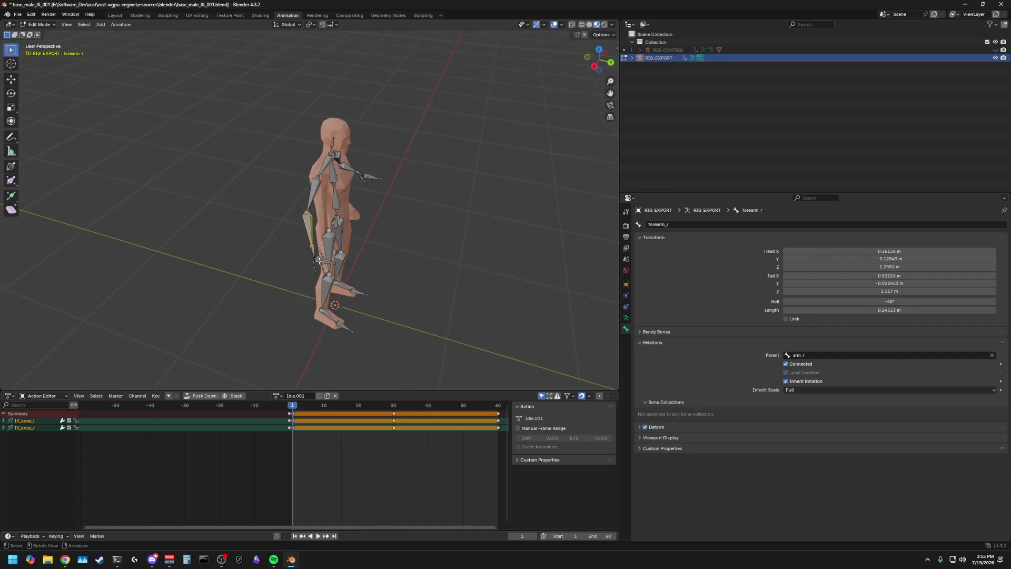
left_click(312, 247)
left_click(322, 256)
left_click(320, 259)
left_click(318, 257)
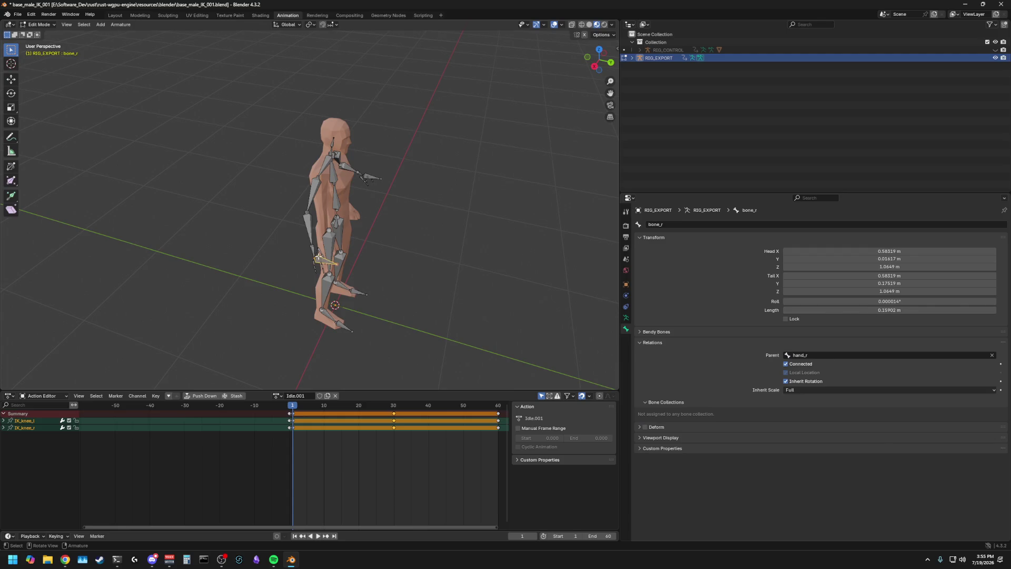
mouse_move(416, 262)
middle_mouse_down()
mouse_move(340, 237)
mouse_move(299, 153)
middle_mouse_up()
key("ctrl+s")
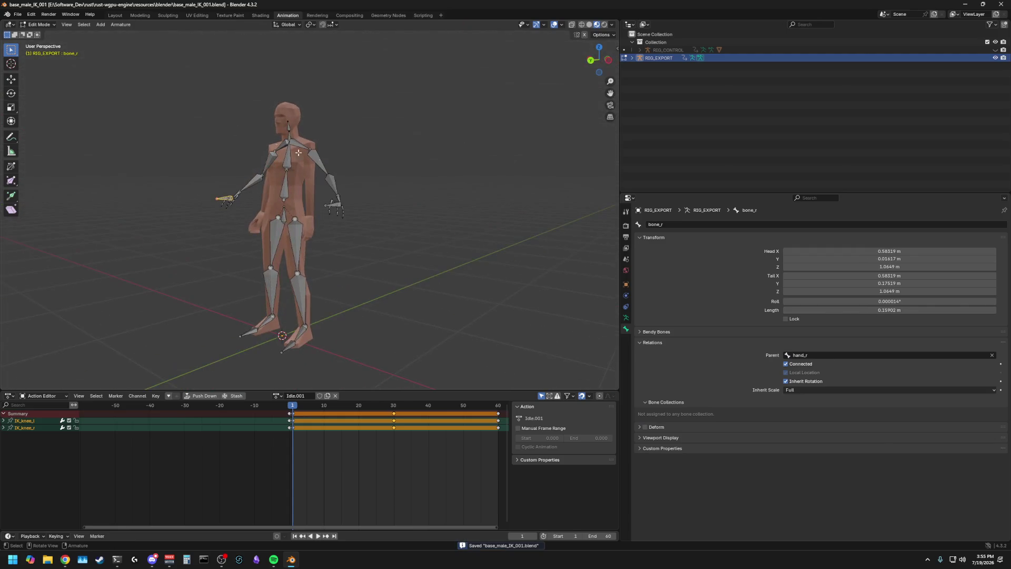
Play the animation, then rewind the playhead to frame 1
key("space")
key("space")
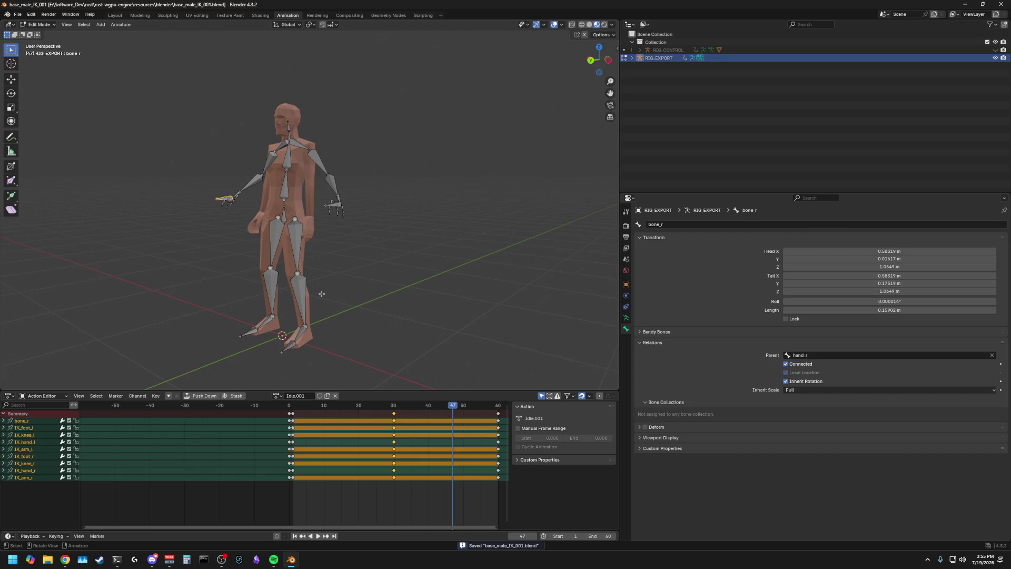
left_click_drag(450, 407, 293, 407)
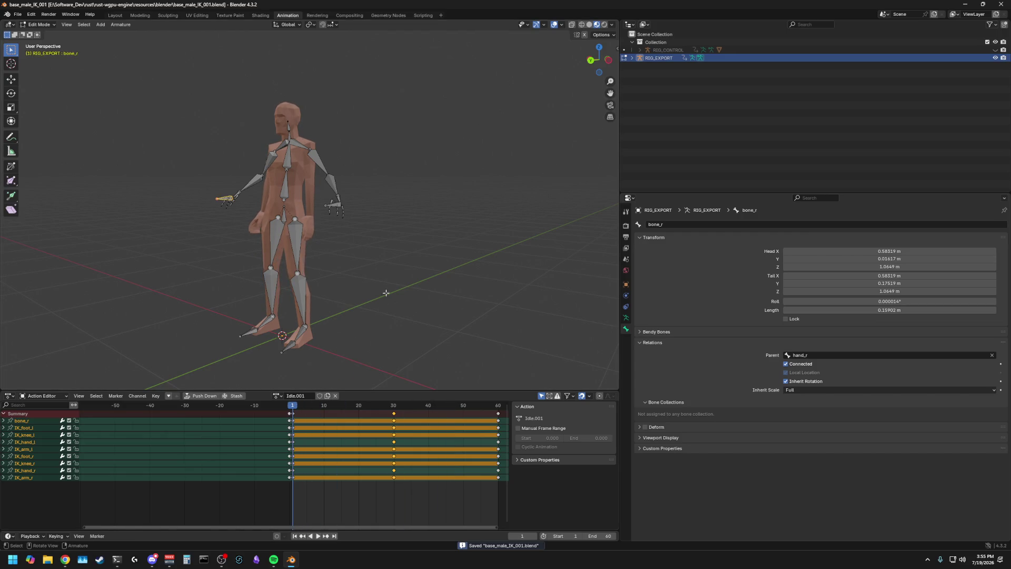
middle_click_drag(411, 266, 444, 268)
Hide RIG_EXPORT and make RIG_CONTROL visible in the Outliner
left_click(996, 58)
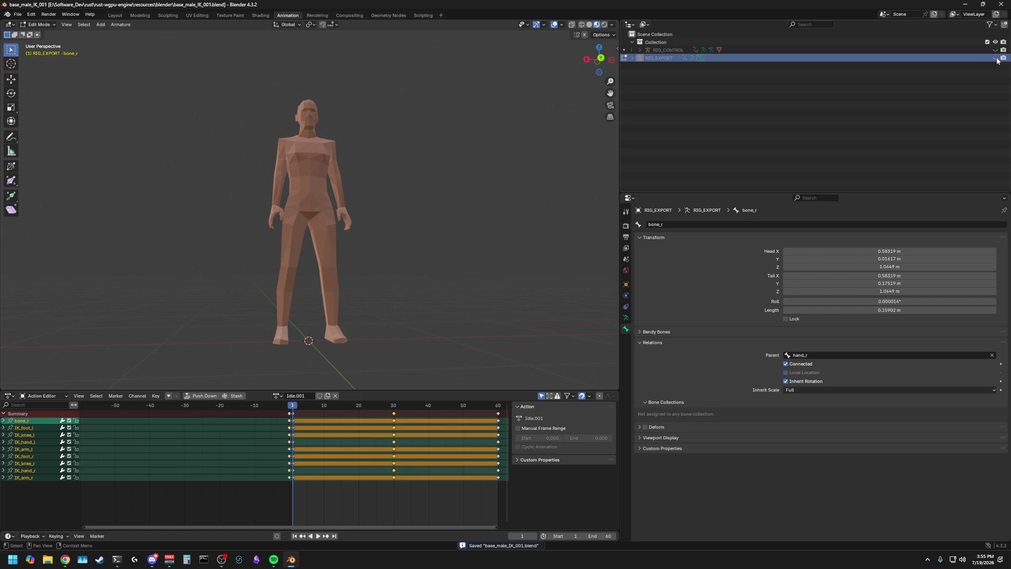
left_click(996, 49)
middle_click_drag(472, 209, 316, 184)
Put RIG_CONTROL into Edit Mode via Object Mode and save the blend file
left_click(37, 24)
left_click(36, 33)
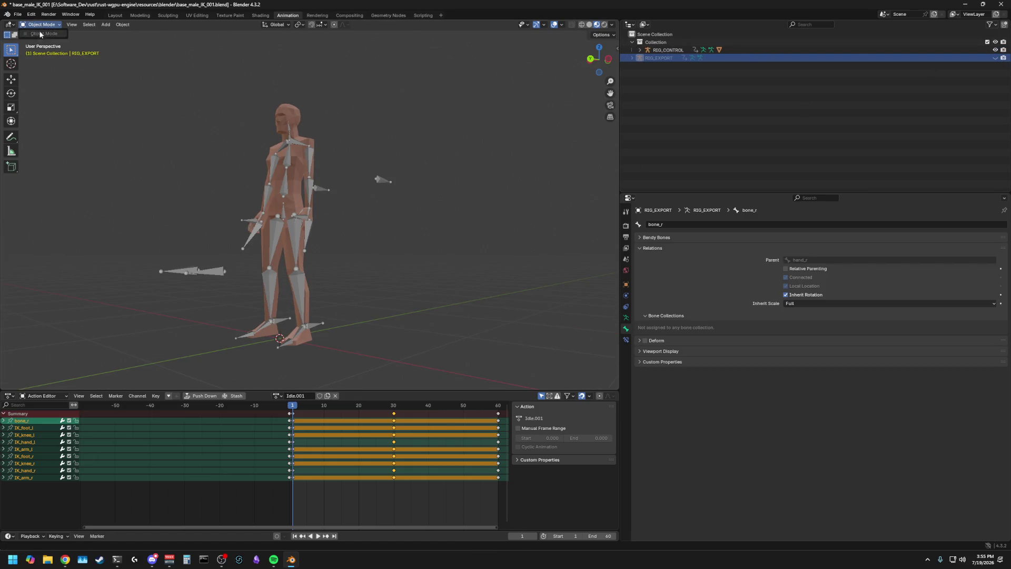
left_click(285, 151)
left_click(37, 25)
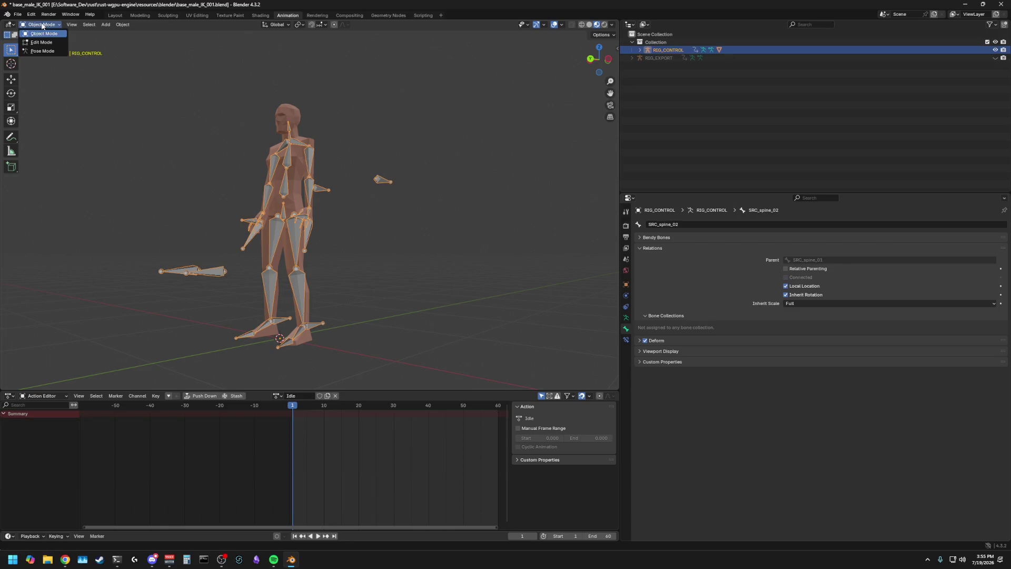
left_click(36, 42)
mouse_move(370, 134)
middle_mouse_down()
mouse_move(447, 160)
mouse_move(406, 172)
mouse_move(437, 170)
middle_mouse_up()
key("ctrl+s")
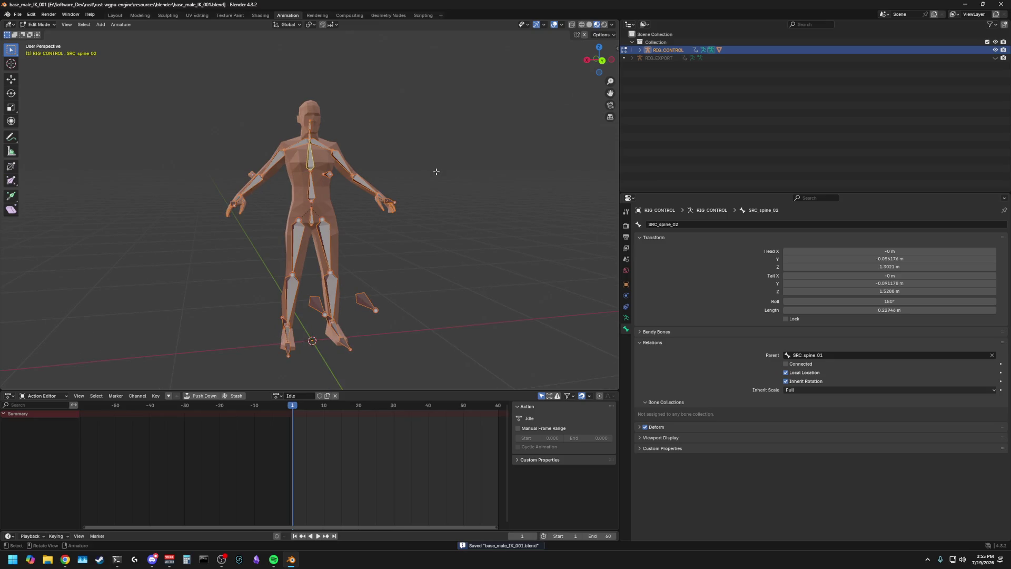
Select all RIG_CONTROL bones and run blender_export_with_armatures.py from the Scripting workspace
mouse_move(436, 172)
middle_mouse_down()
mouse_move(392, 168)
mouse_move(425, 170)
middle_mouse_up()
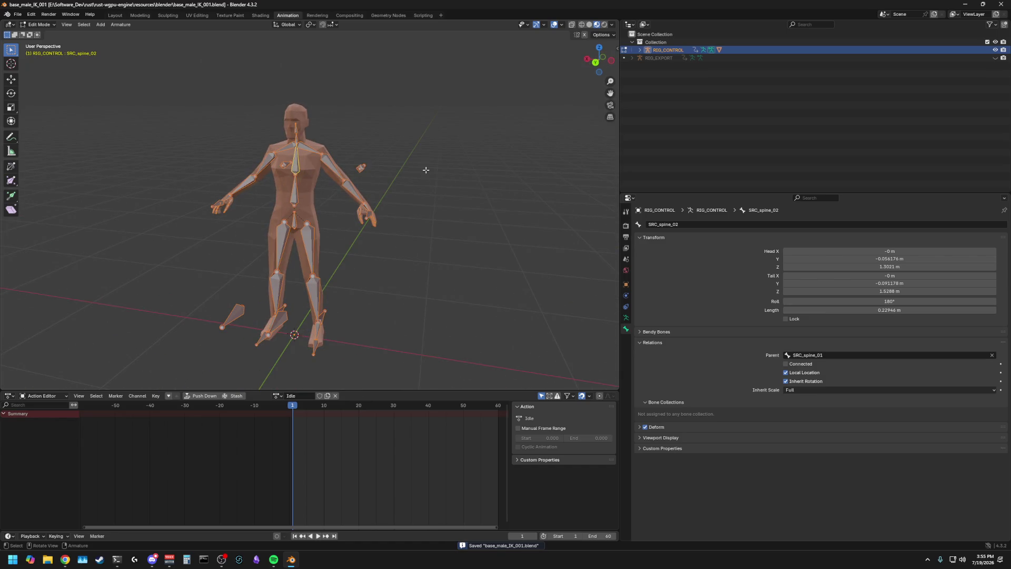
key("a")
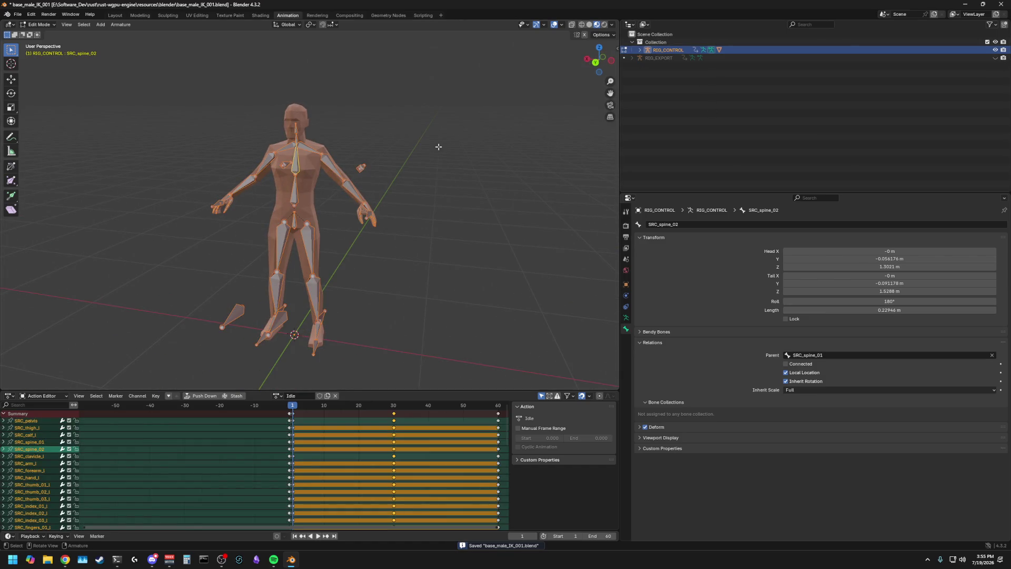
left_click(423, 15)
key("alt+p")
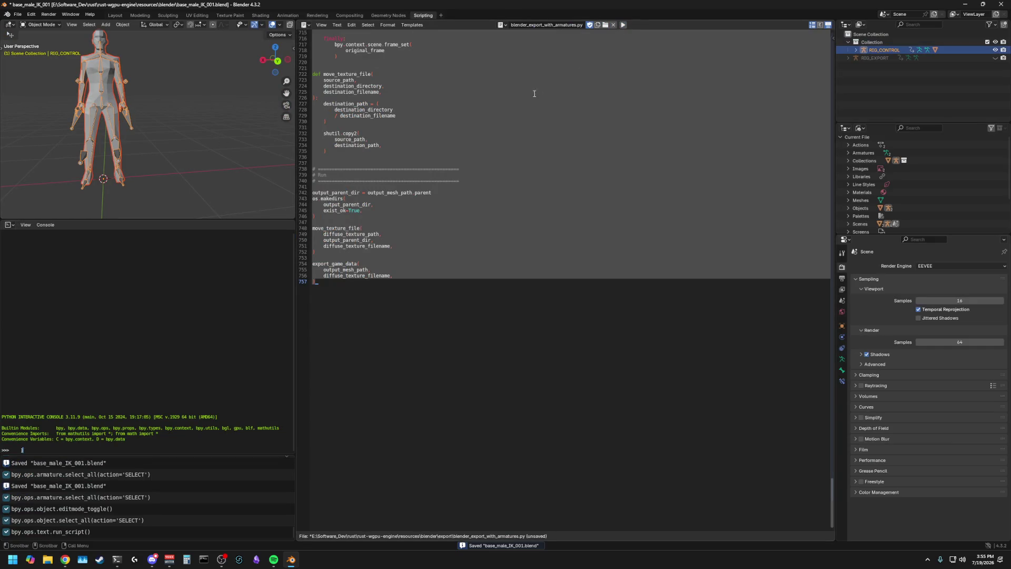
key("alt+Tab")
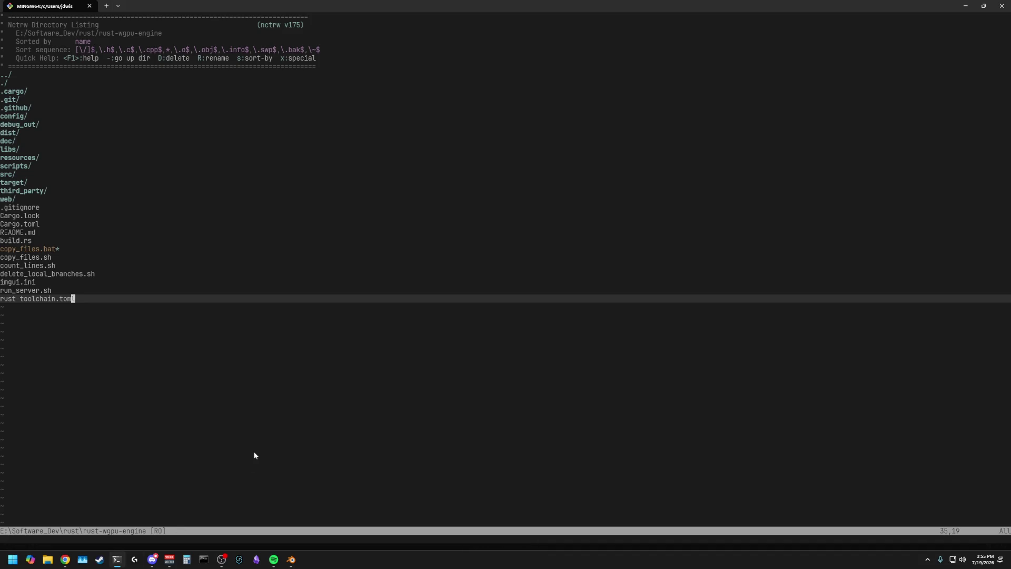
Run cargo run, then cargo desktop, in the Neovim terminal and hit the Idle.001 animation-type panic
type("stat")
key("ctrl+u")
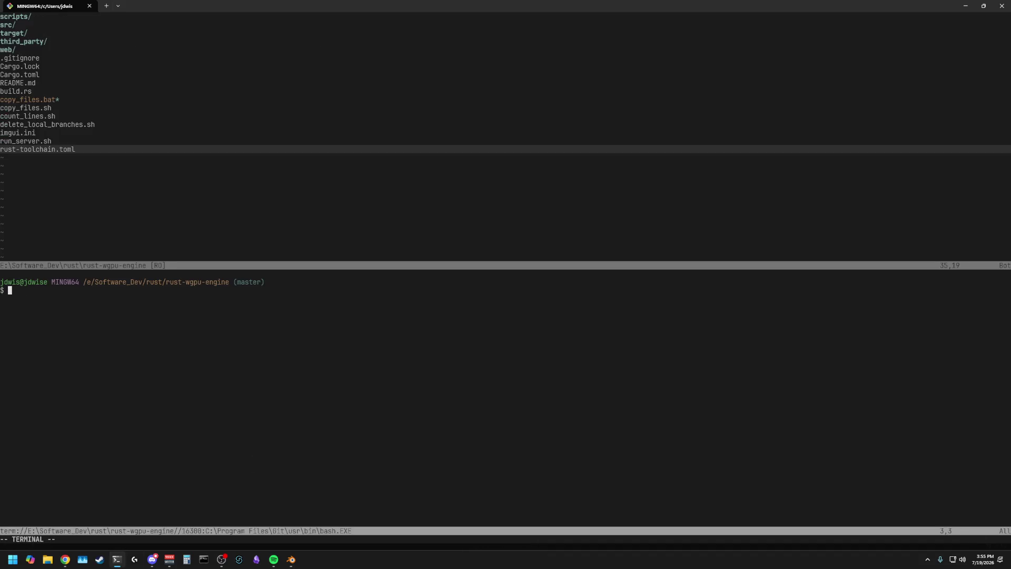
type("cargo run")
key("Return")
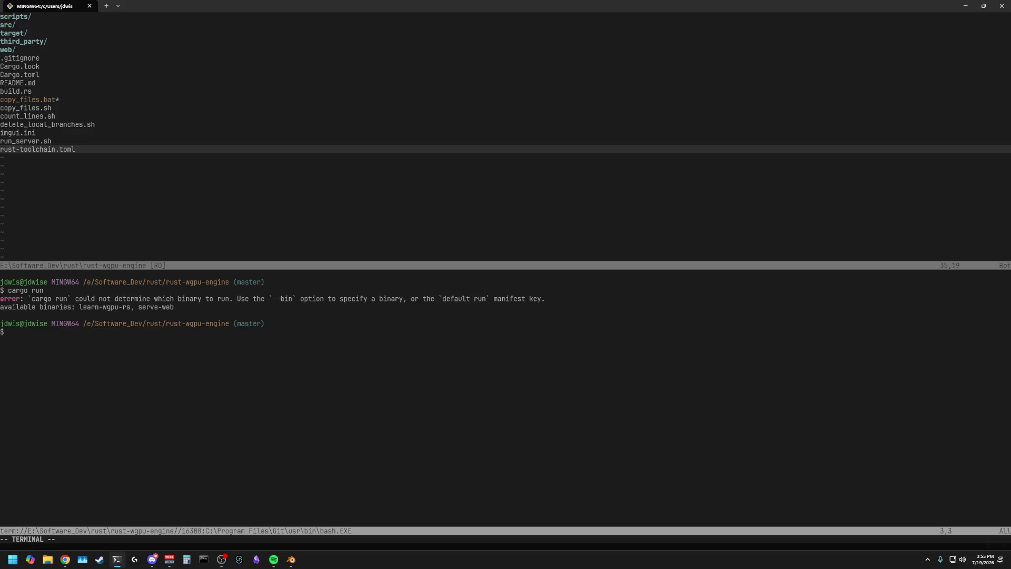
type("cargo desktop")
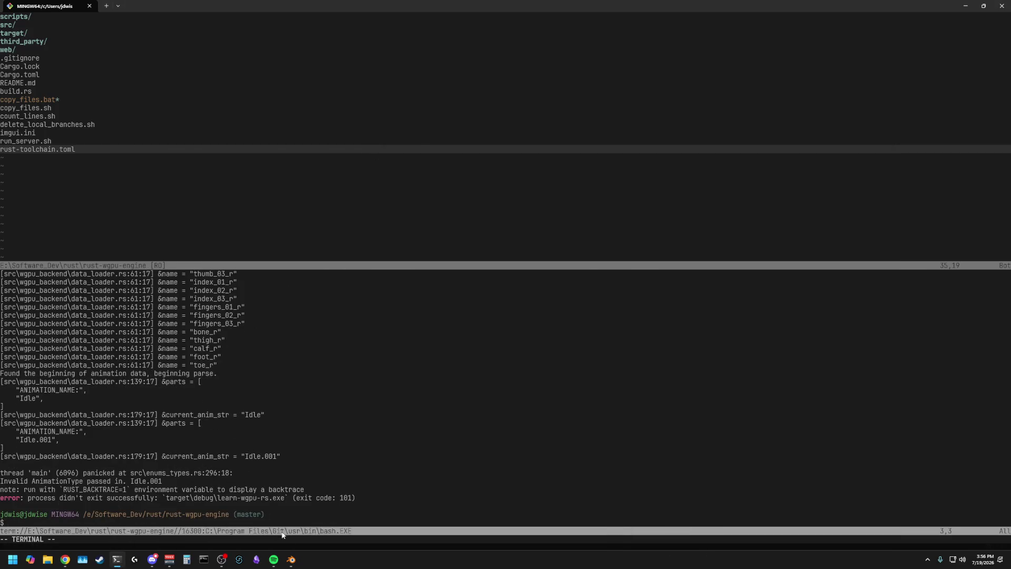
left_click(292, 560)
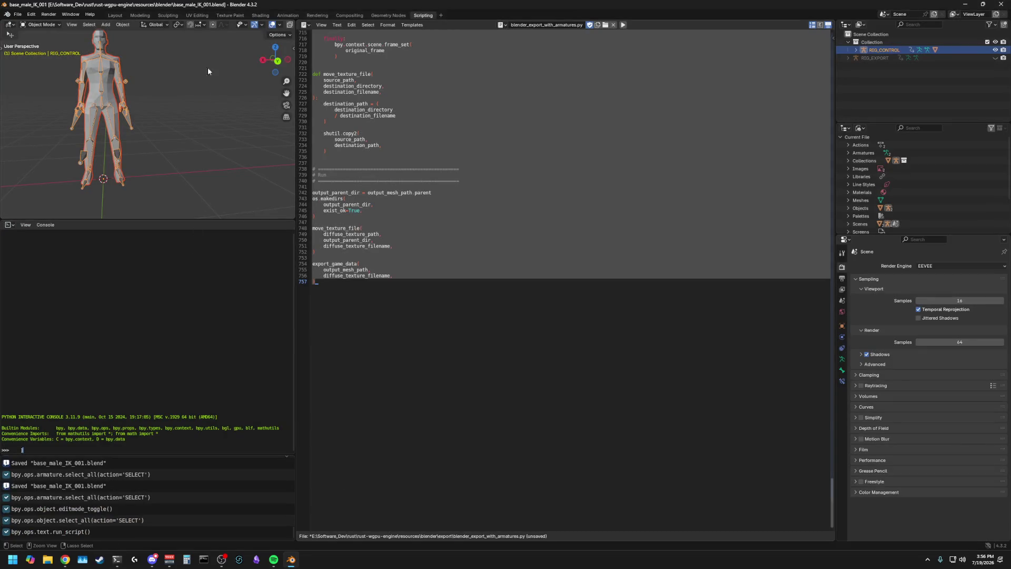
In the Animation workspace, select all bones and turn the bottom editor into the Nonlinear Animation editor
left_click(279, 17)
left_click(142, 335)
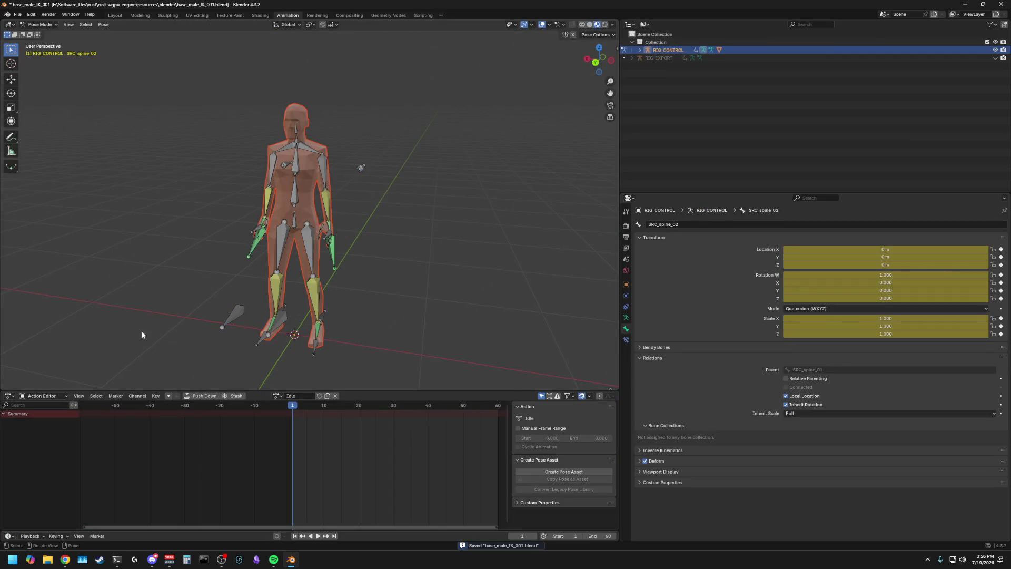
middle_click_drag(171, 293, 346, 263)
key("a")
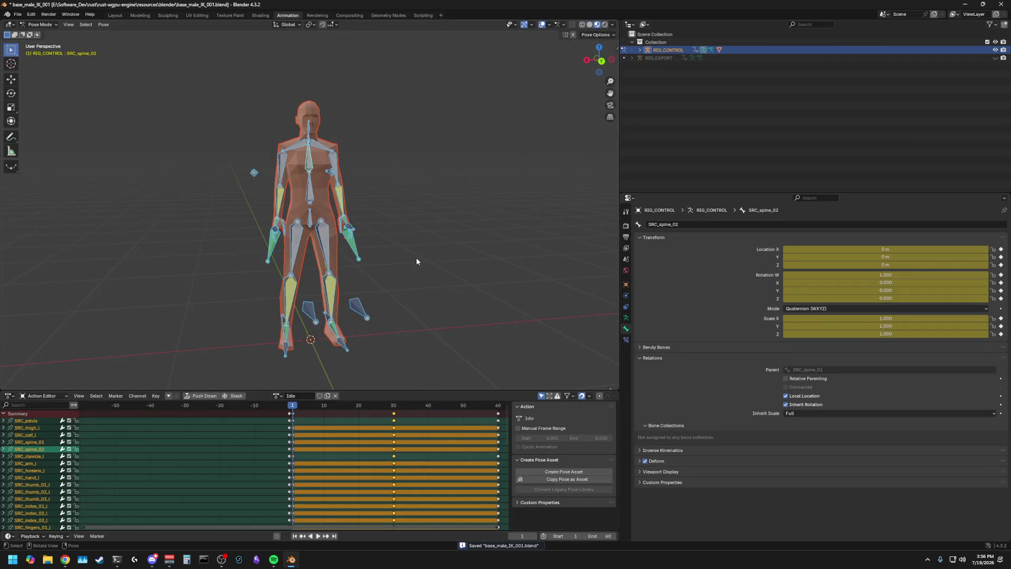
mouse_move(417, 257)
middle_mouse_down()
mouse_move(138, 278)
mouse_move(52, 375)
middle_mouse_up()
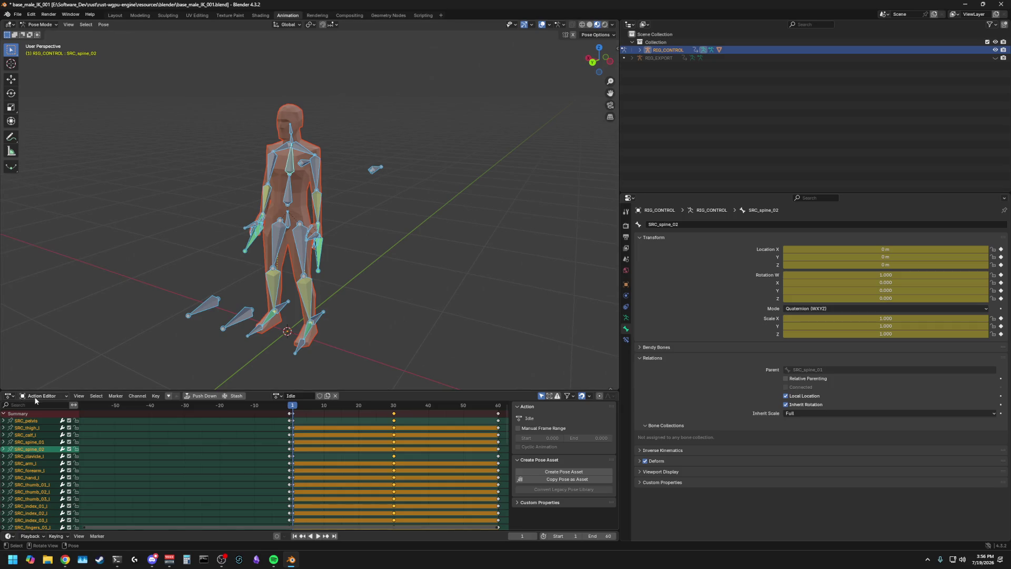
left_click(9, 396)
left_click(126, 452)
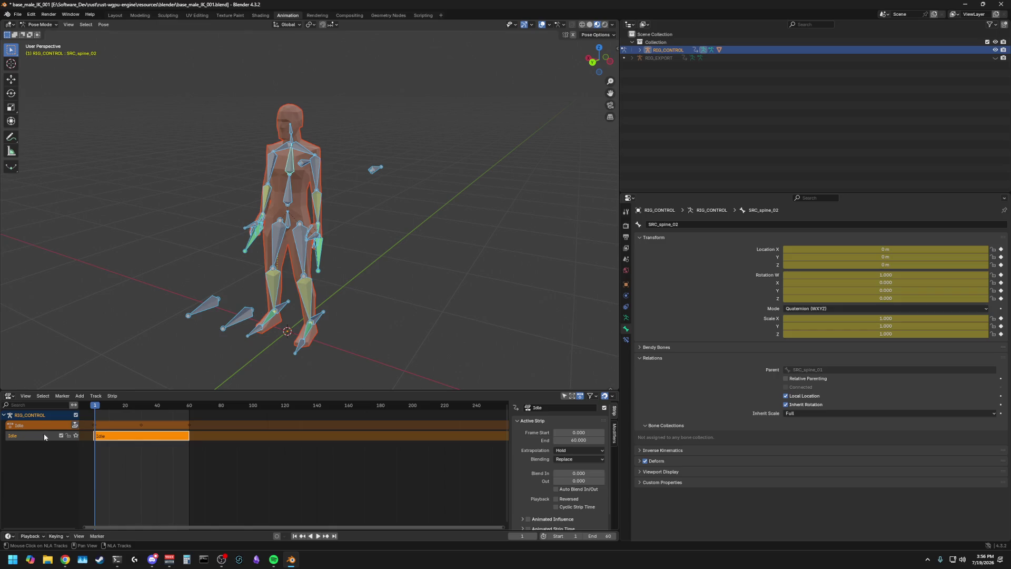
Replace the old Idle NLA track by pushing the Idle action down into a strip, then save and play it back
key("x")
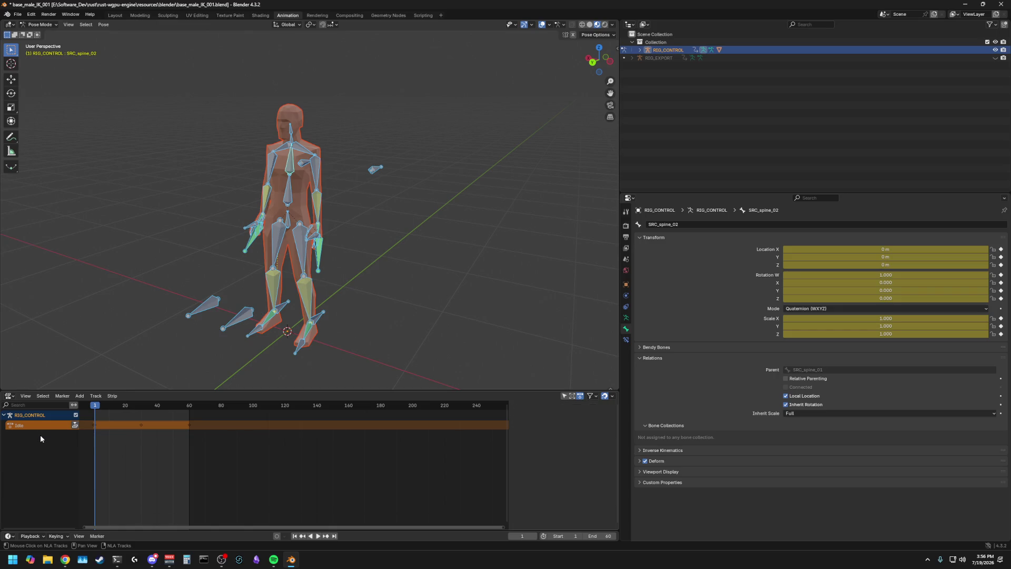
left_click(75, 425)
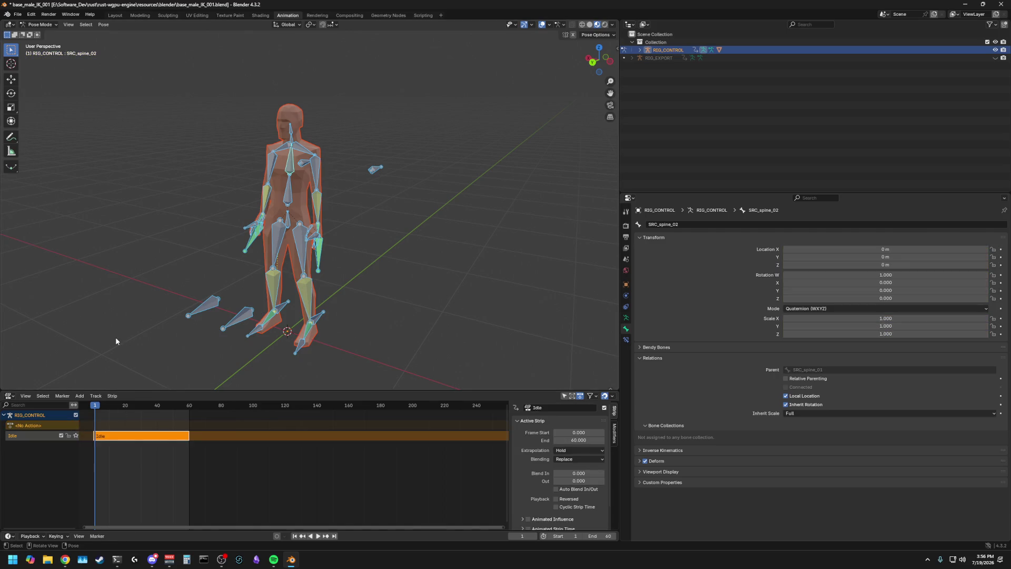
key("ctrl+s")
key("space")
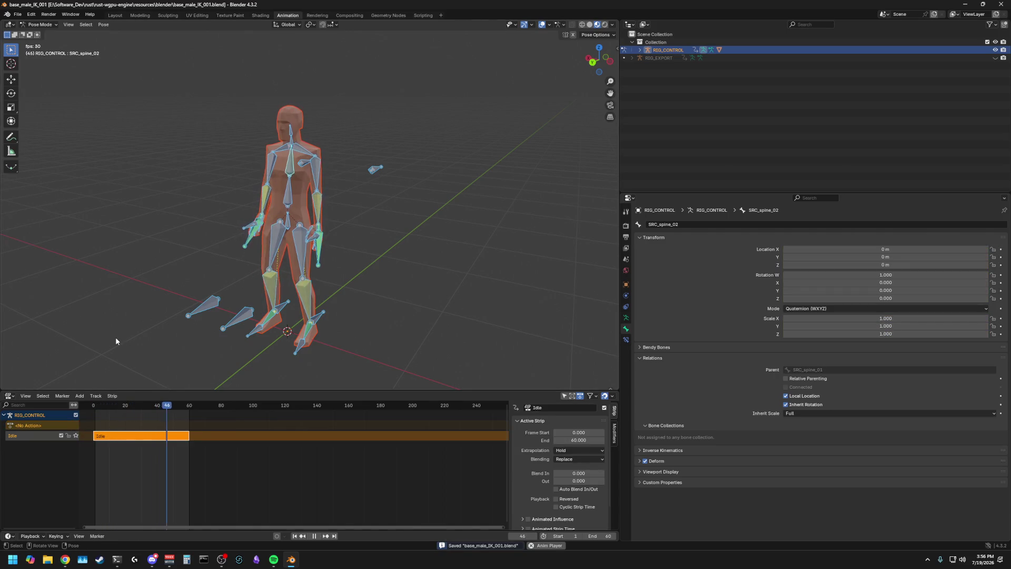
key("space")
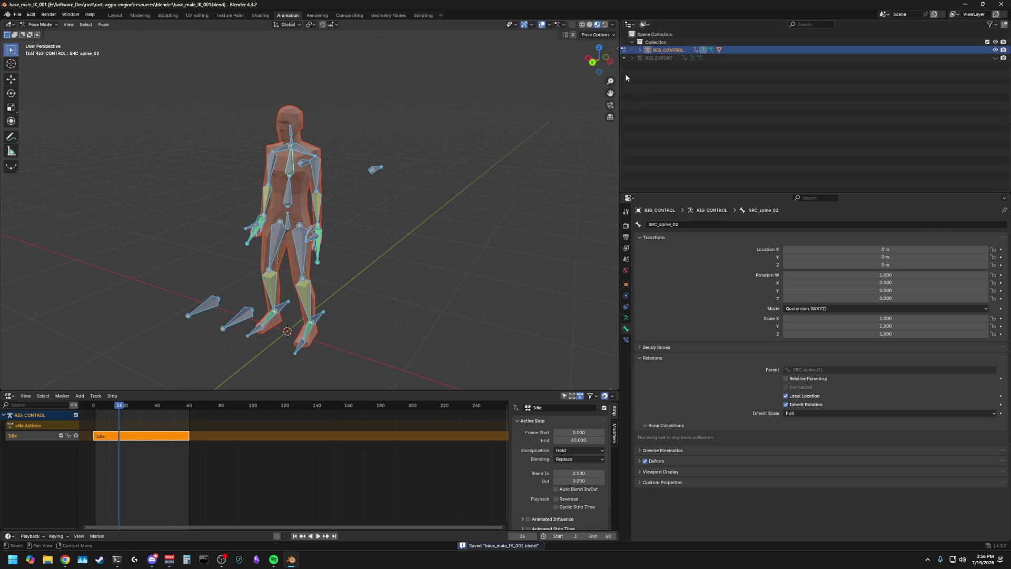
Expand RIG_CONTROL's animation data in the Outliner to inspect its NLA tracks
left_click(641, 50)
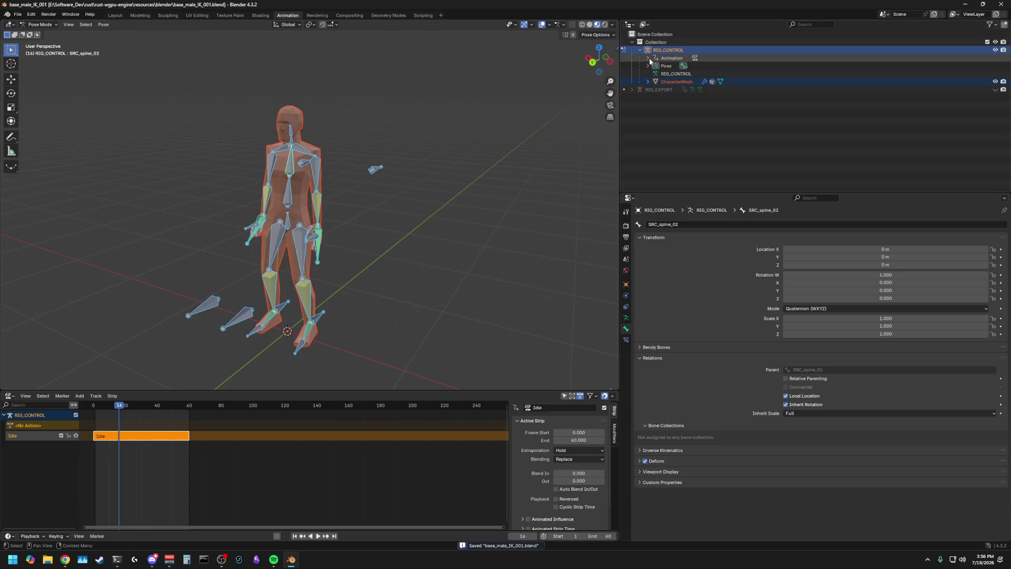
left_click(648, 58)
left_click(657, 66)
left_click(656, 66)
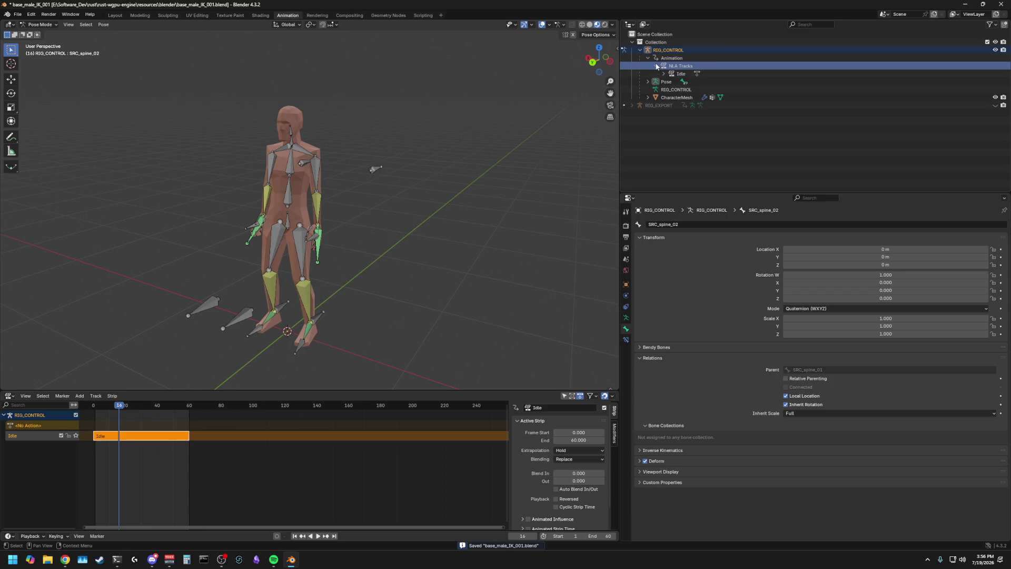
Delete RIG_EXPORT's leftover action in the Outliner and save base_male_IK_001.blend
left_click(634, 105)
left_click(663, 122)
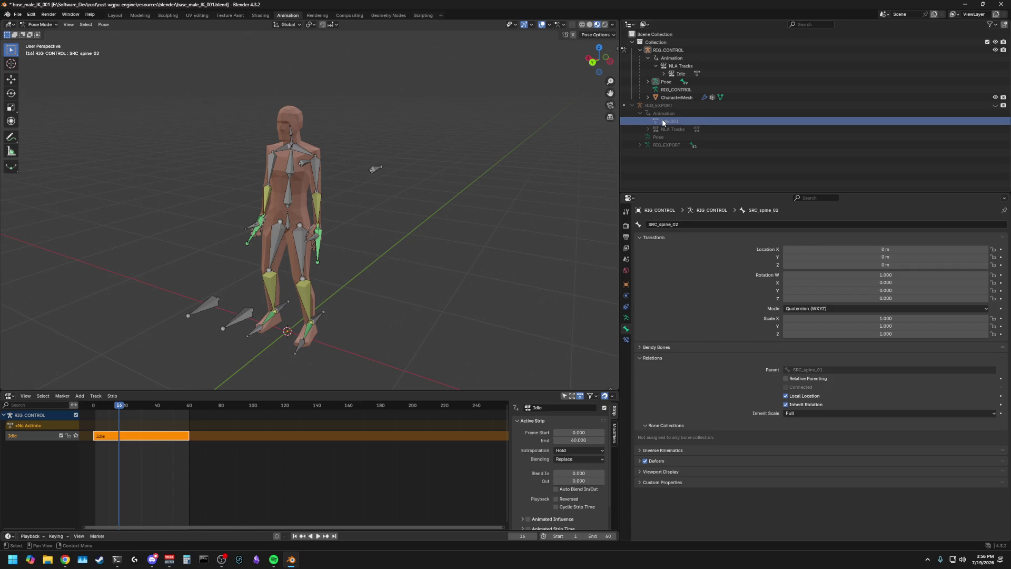
right_click(663, 122)
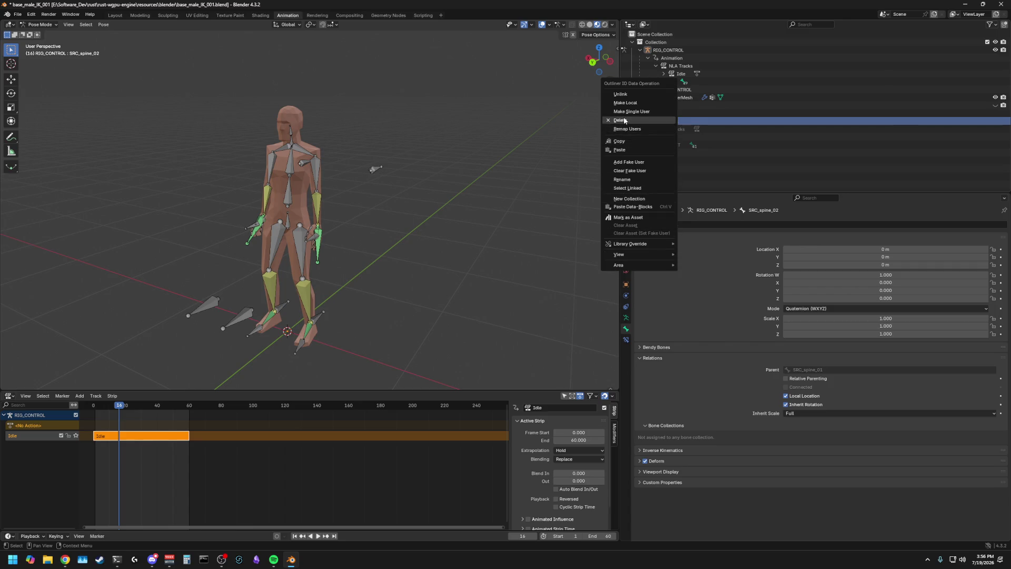
left_click(663, 121)
left_click(661, 123)
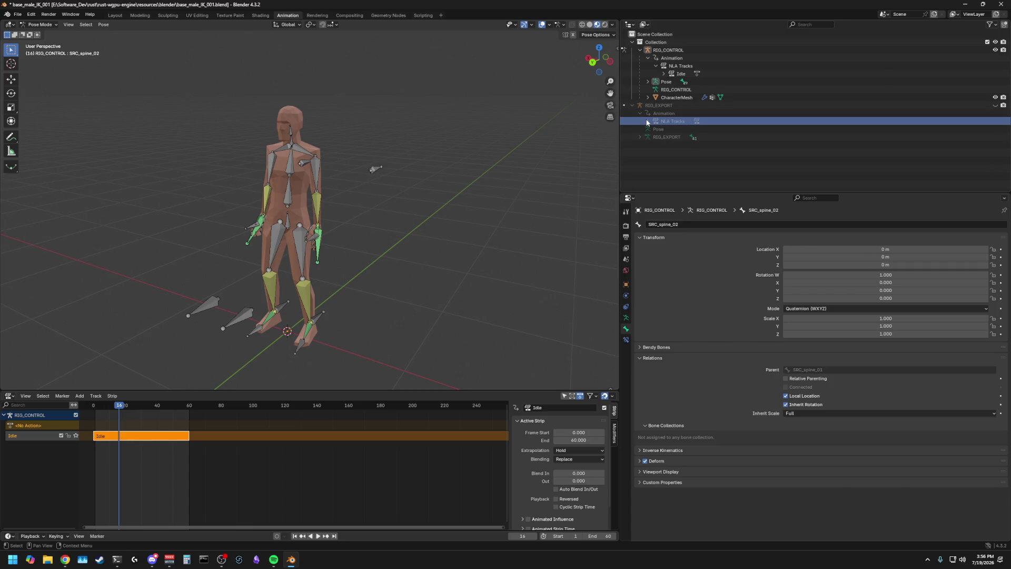
left_click(644, 116)
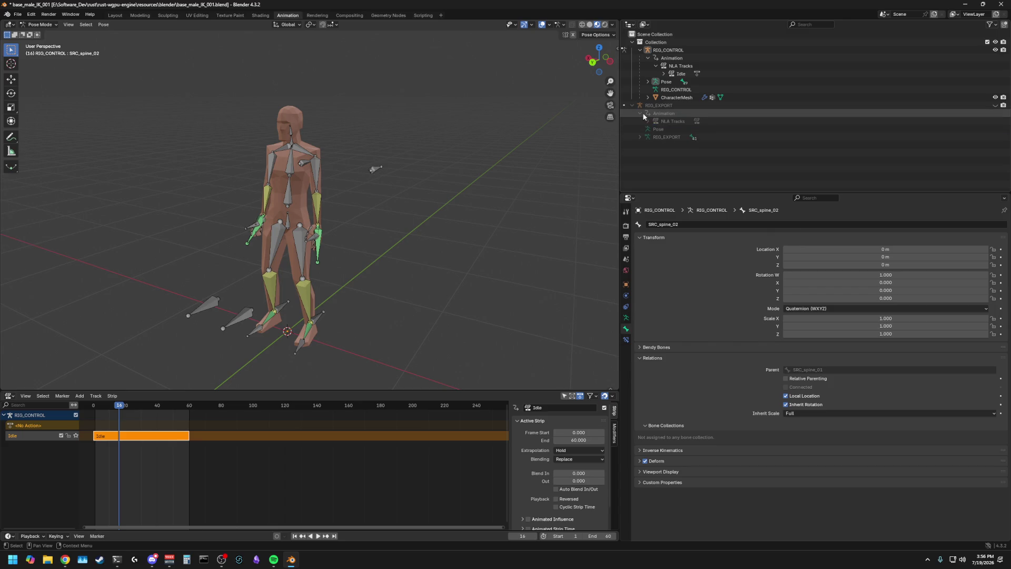
left_click(640, 113)
left_click(633, 105)
key("ctrl+s")
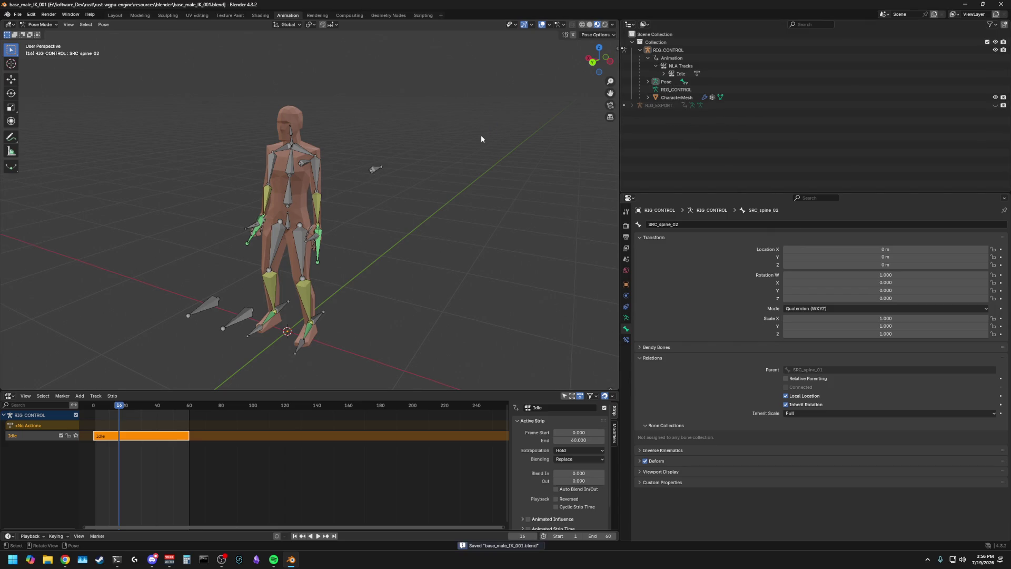
key("a")
left_click(423, 15)
Leave pose mode, select all objects, and run cargo desktop in the terminal
key("ctrl+Tab")
key("a")
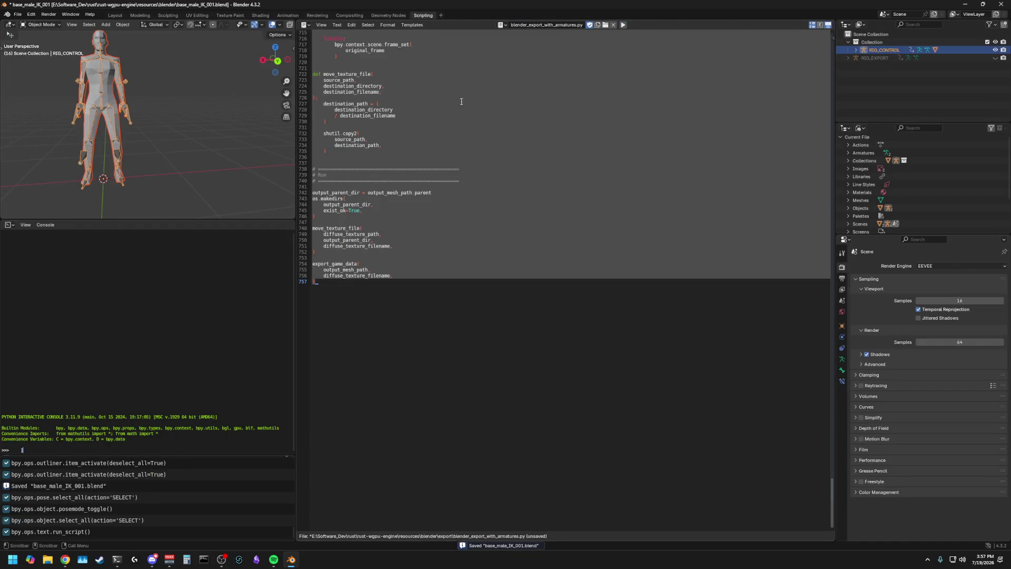
left_click(117, 559)
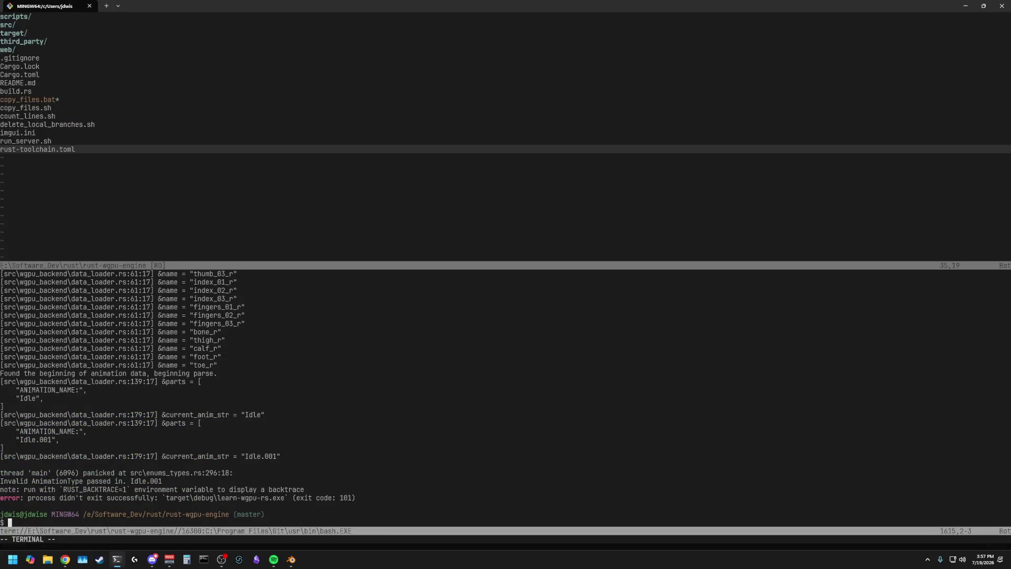
type("cargo")
type("p")
key("Return")
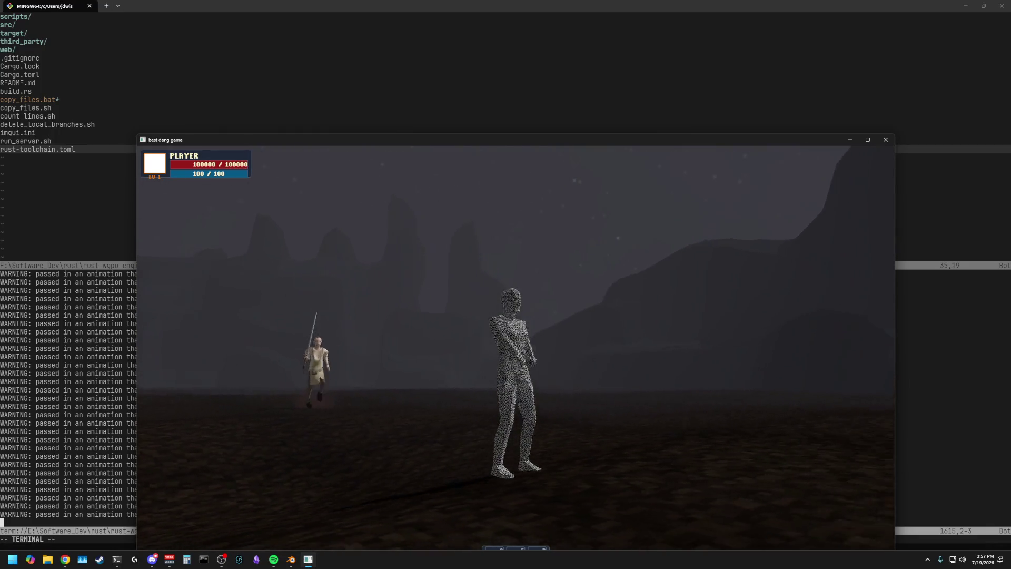
Quit the game from its system menu and close the Neovim terminal split
key("Escape")
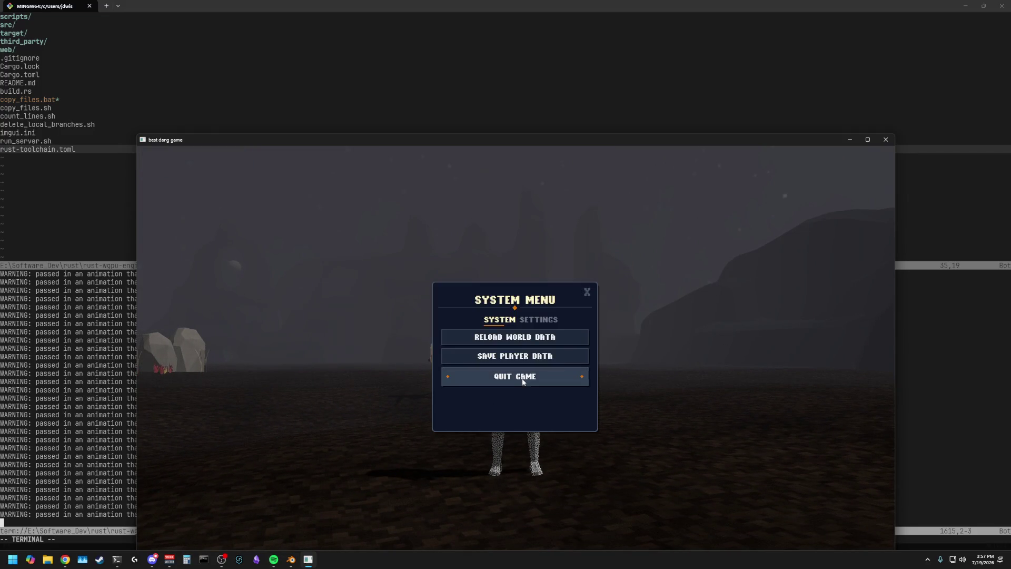
left_click(886, 140)
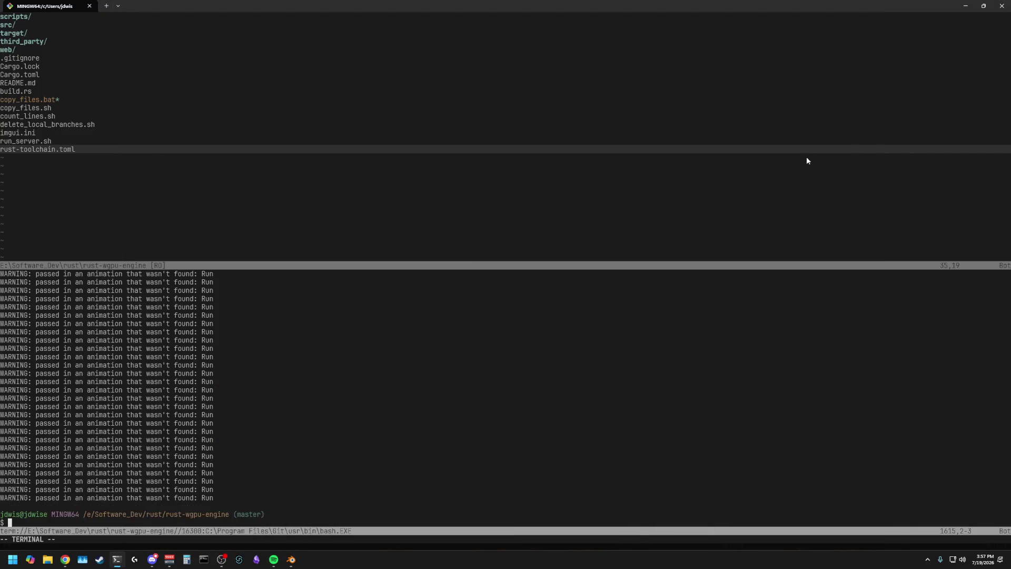
left_click(357, 341)
key("ctrl+w")
Back in Blender, inspect the exported rig from a few angles and save base_male_IK_001.blend
key("c")
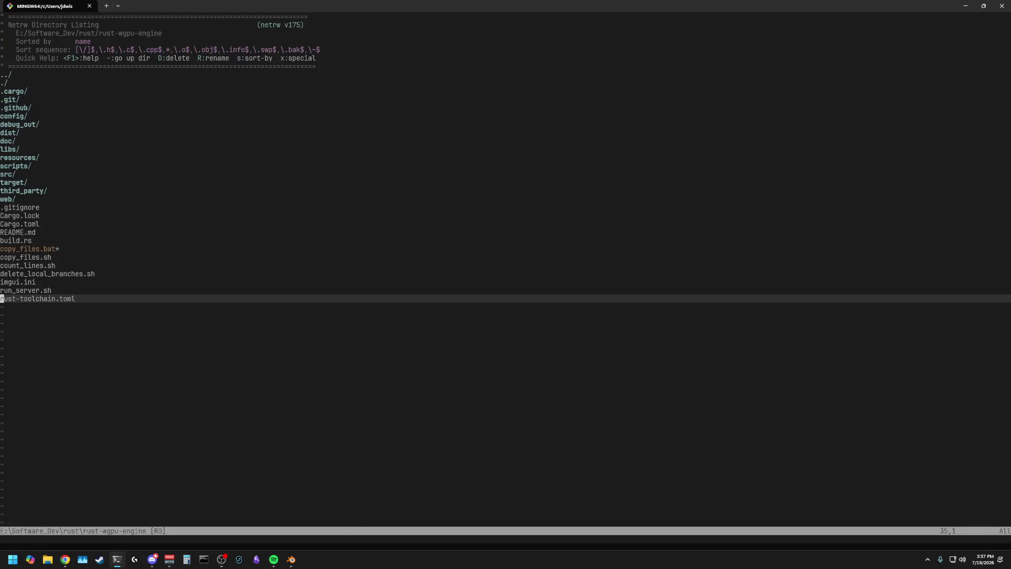
left_click(291, 560)
mouse_move(196, 175)
middle_mouse_down()
mouse_move(241, 172)
mouse_move(171, 171)
mouse_move(180, 156)
middle_mouse_up()
middle_click_drag(128, 153, 184, 145)
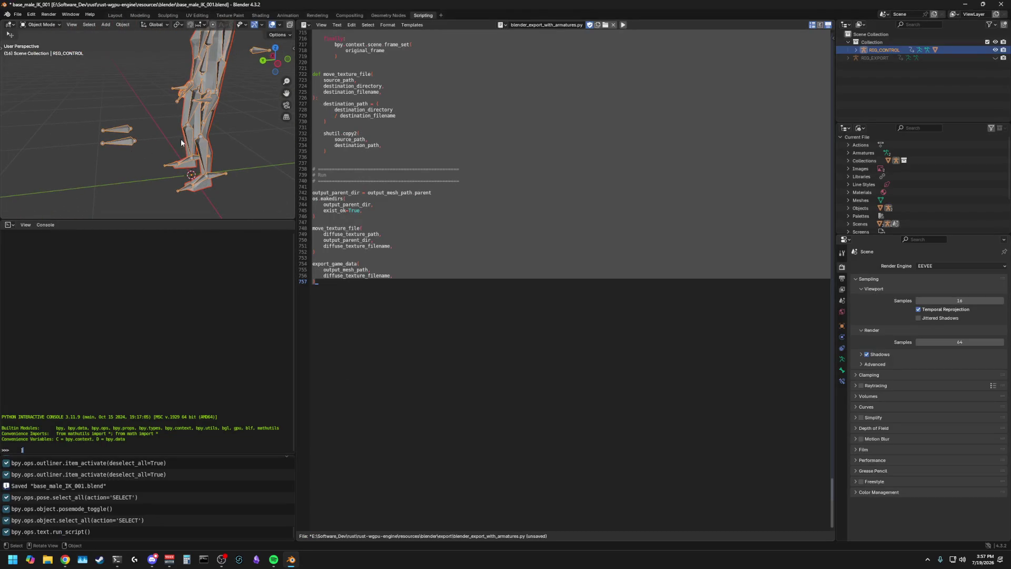
key("alt+a")
key("ctrl+s")
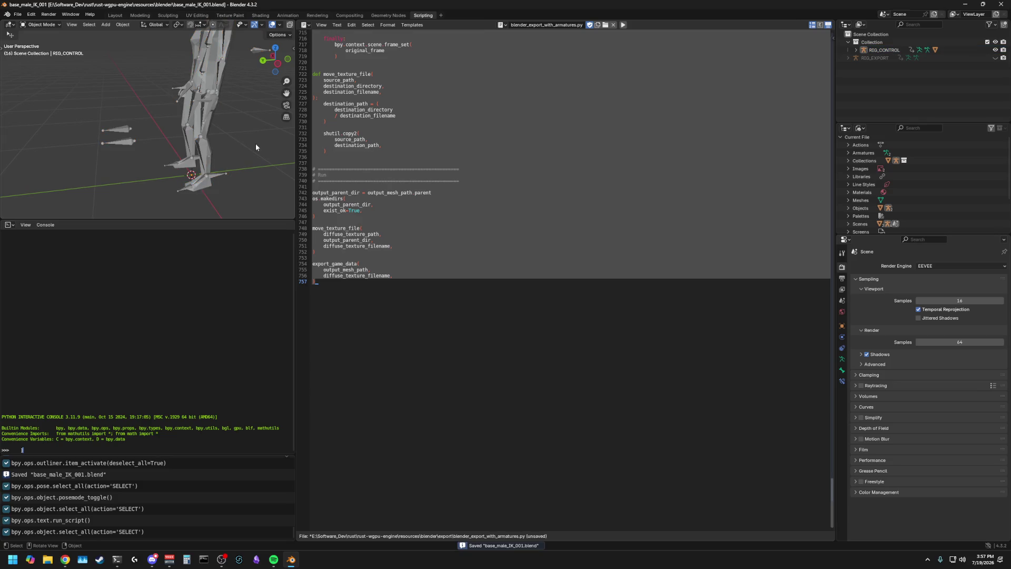
key("a")
middle_click_drag(256, 144, 265, 153)
key("ctrl+s")
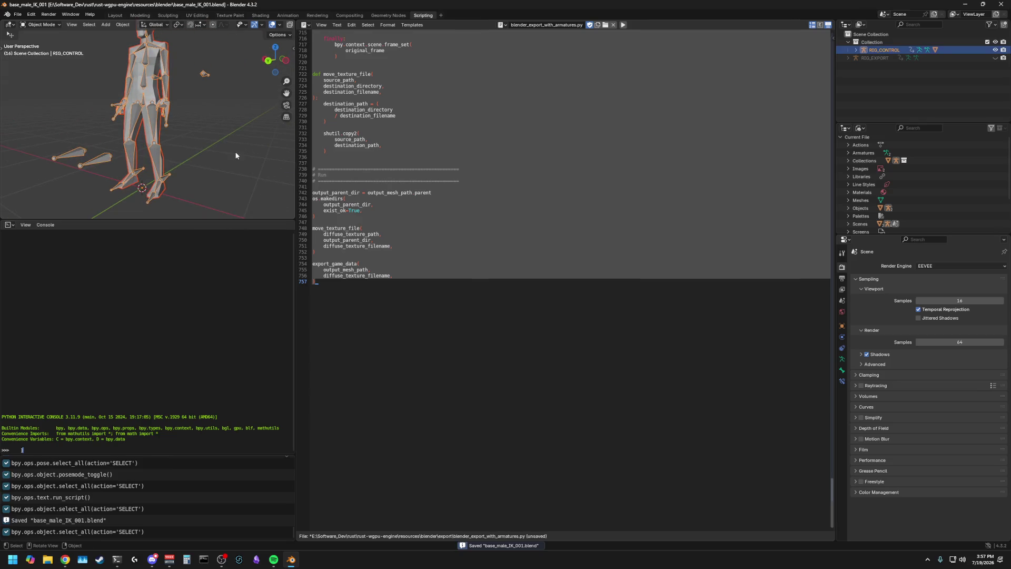
left_click(117, 560)
Open a File Explorer window from the taskbar
left_click(182, 240)
left_click(48, 559)
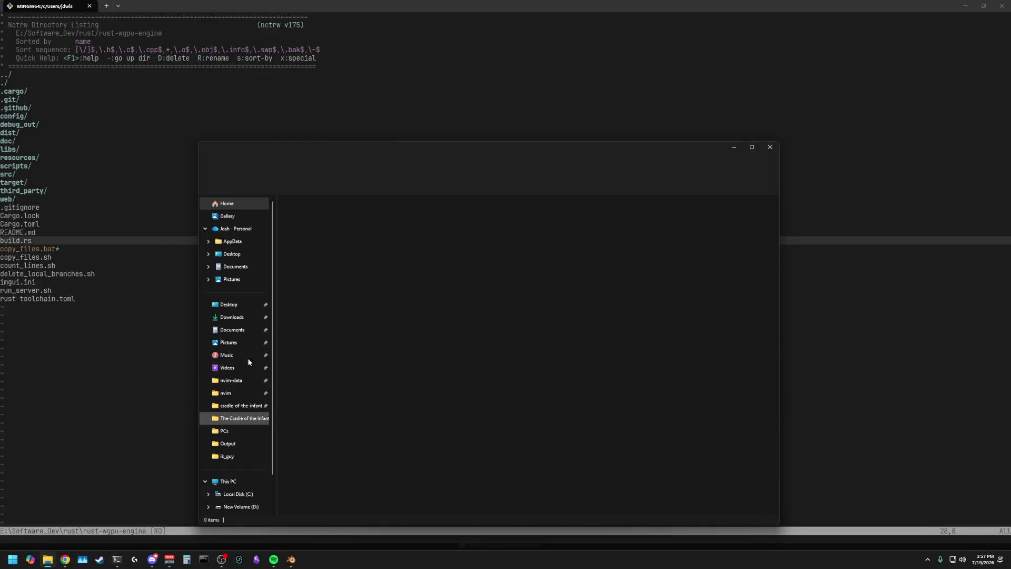
left_click(770, 147)
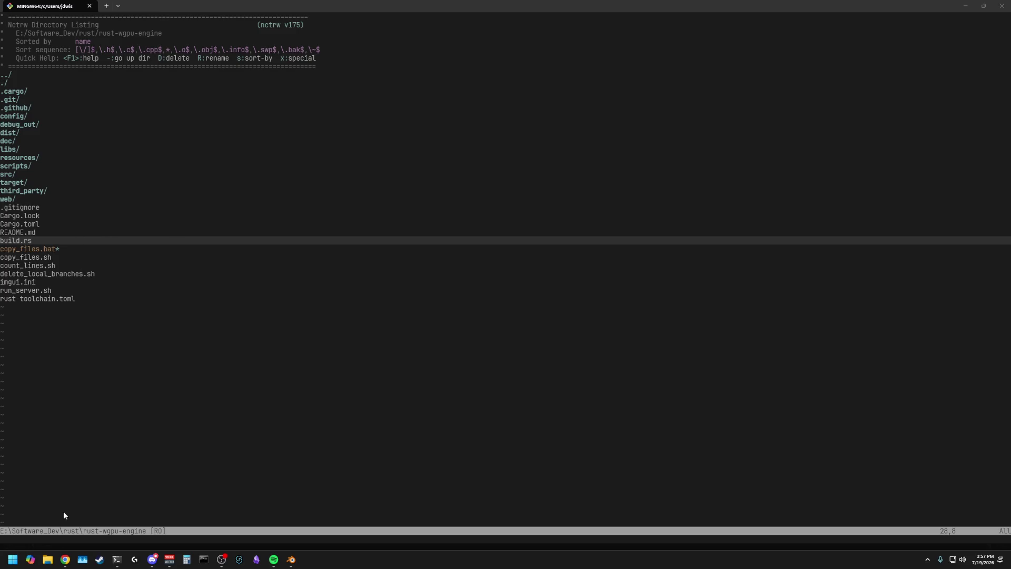
left_click(48, 560)
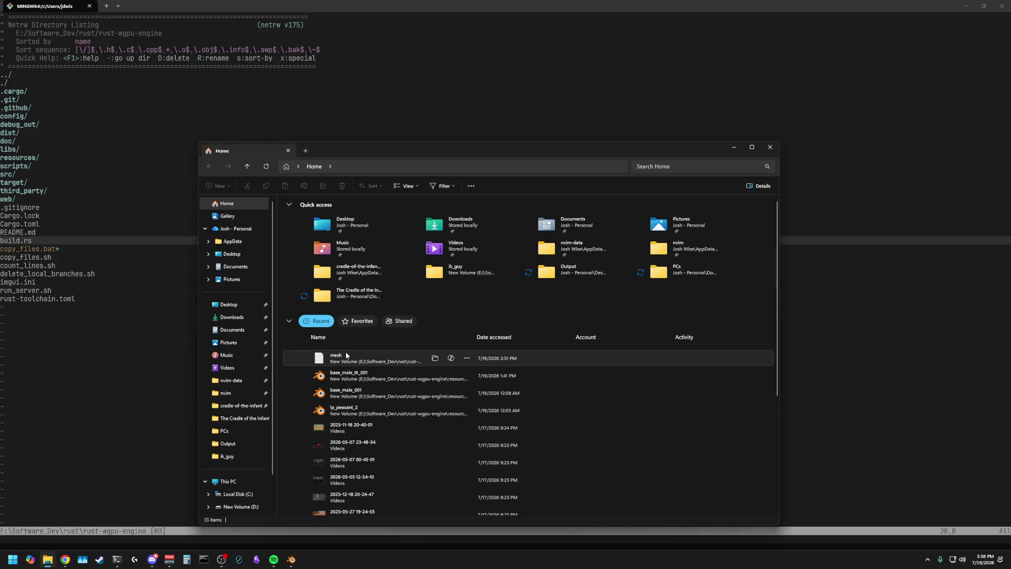
Use Open file location on the recent mesh file and select mesh in the ik_guy folder
left_click(346, 352)
right_click(347, 353)
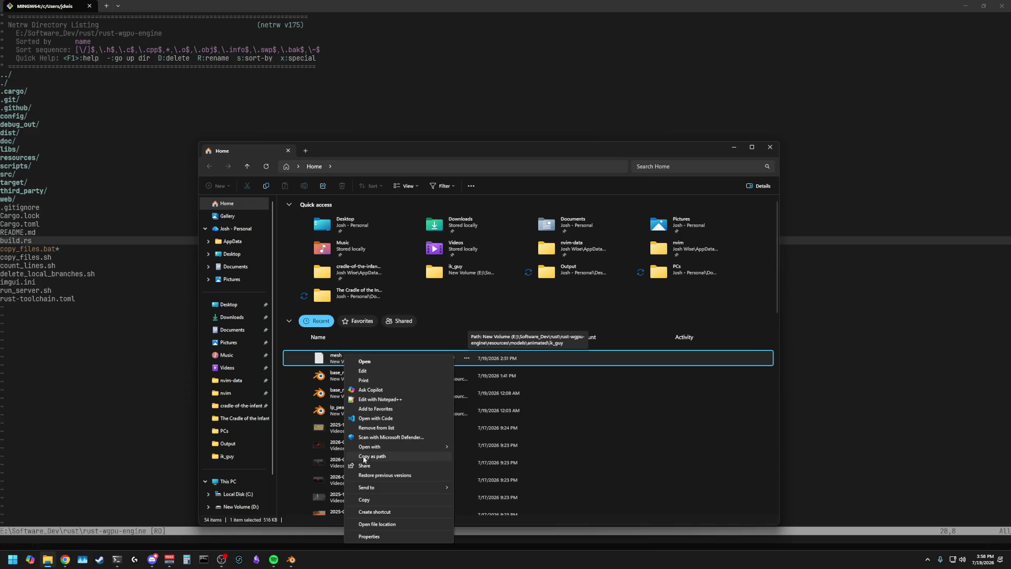
left_click(377, 525)
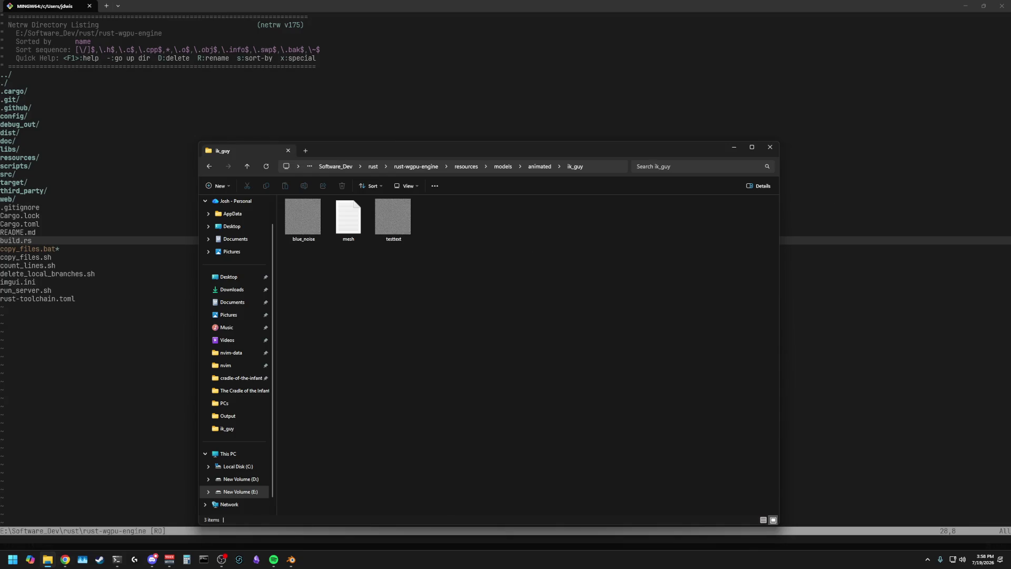
key("alt+Tab")
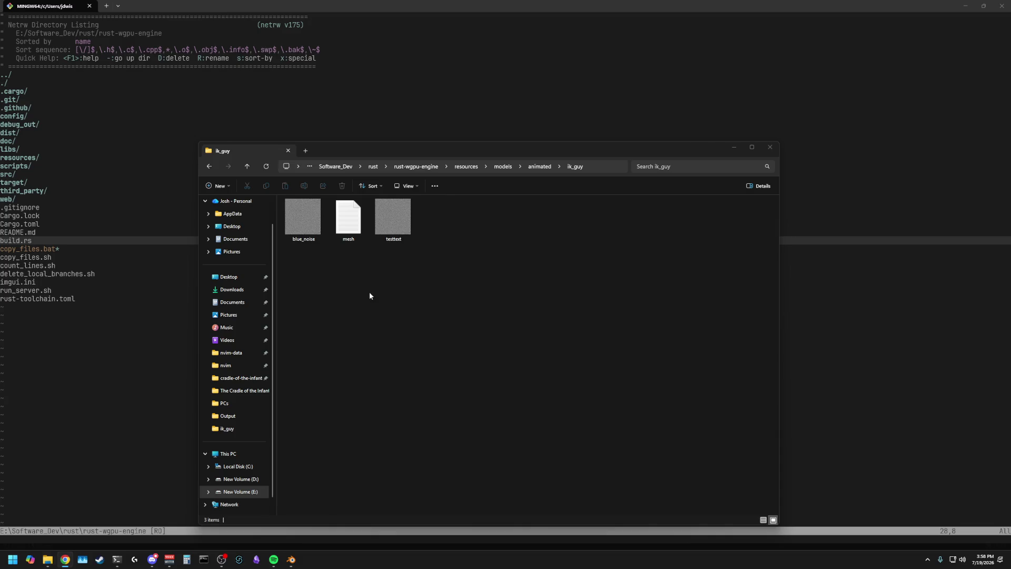
mouse_move(348, 217)
left_mouse_down()
mouse_move(469, 263)
mouse_move(1010, 268)
left_mouse_up()
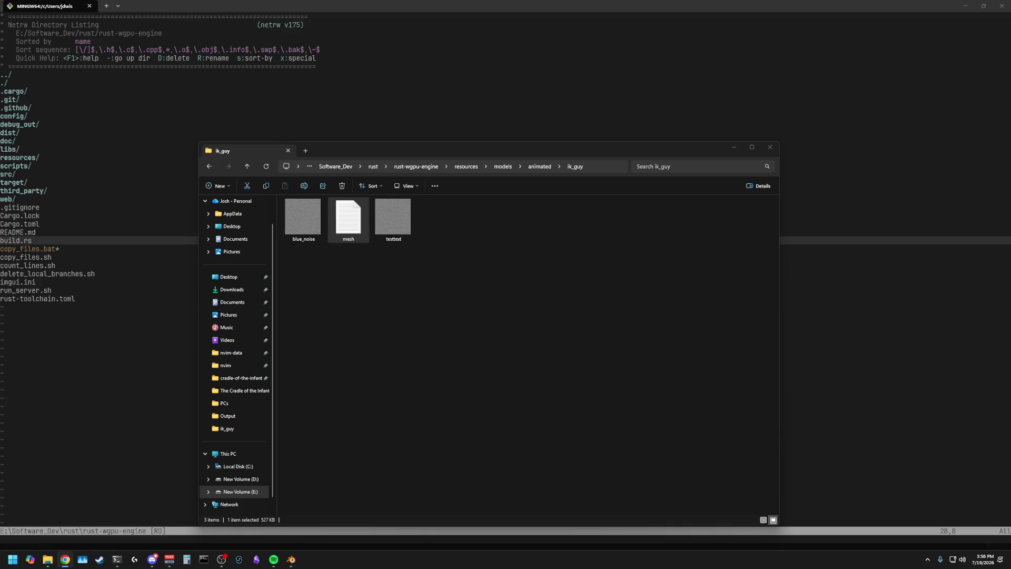
left_click(513, 338)
key("alt+Tab")
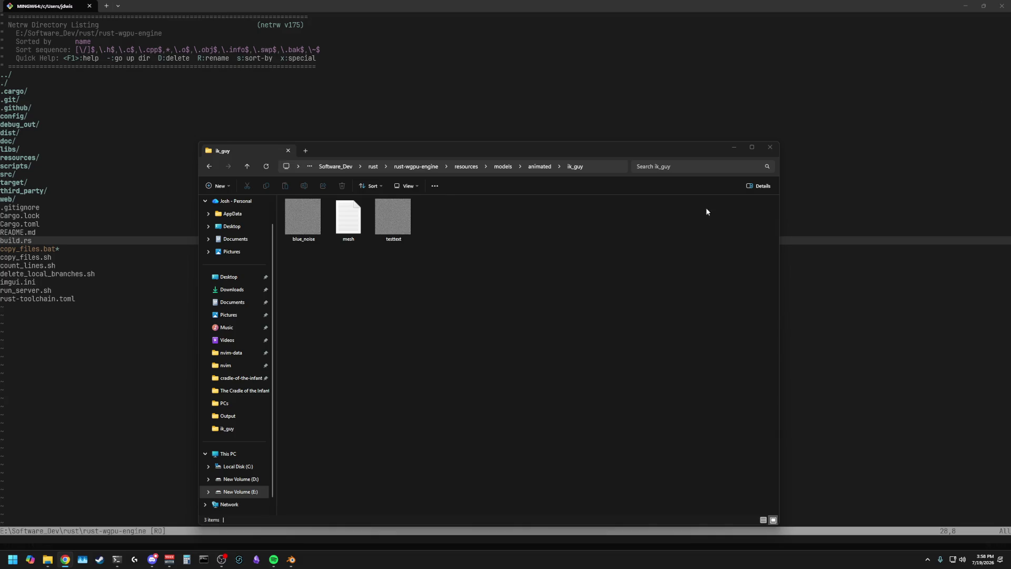
left_click(348, 217)
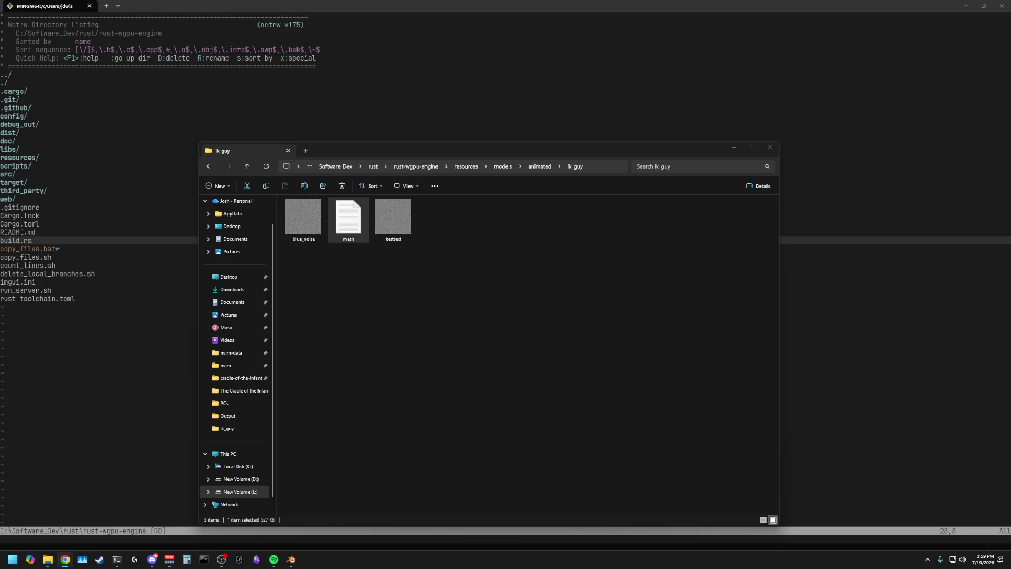
Open mesh.txt in Notepad and search for 'hand_r', stepping through the hand_r matches
double_click(348, 217)
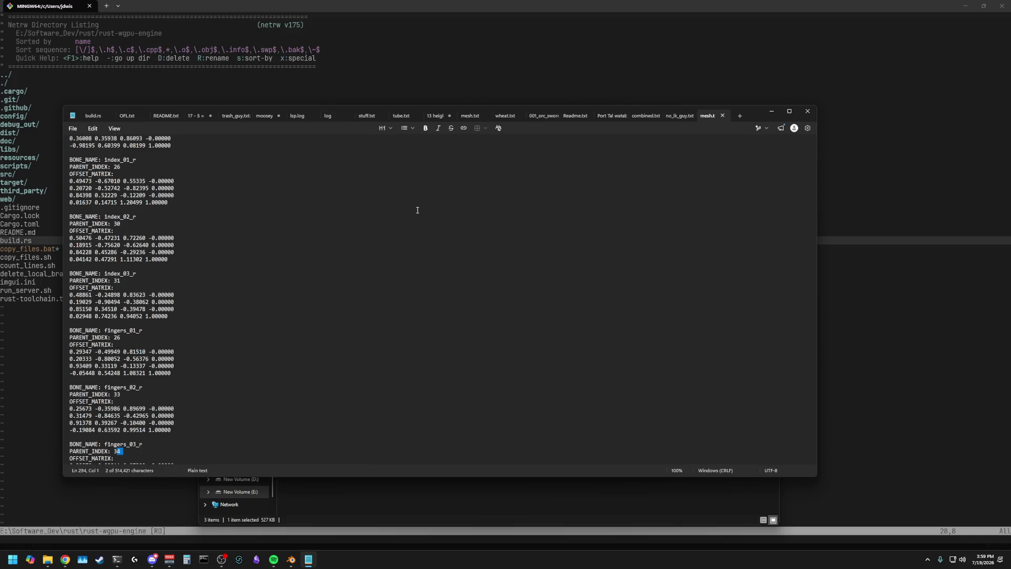
left_click_drag(814, 148, 814, 138)
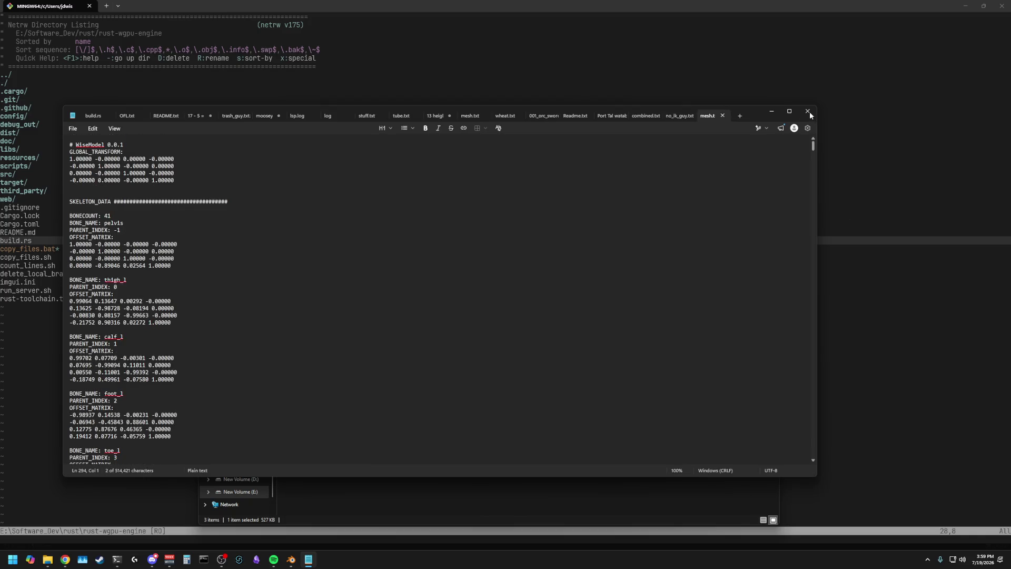
key("ctrl+f")
type("hand_r")
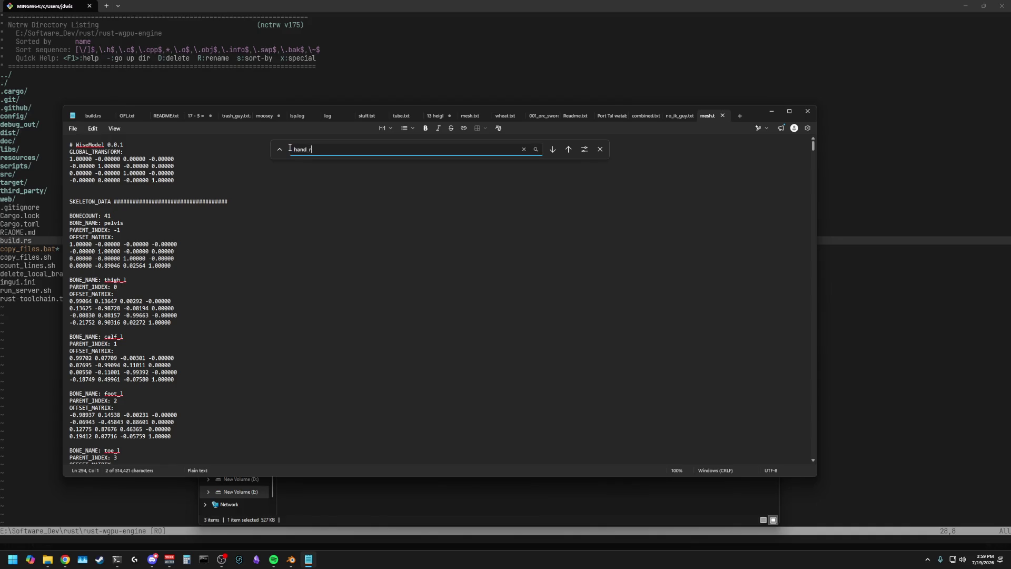
key("Return")
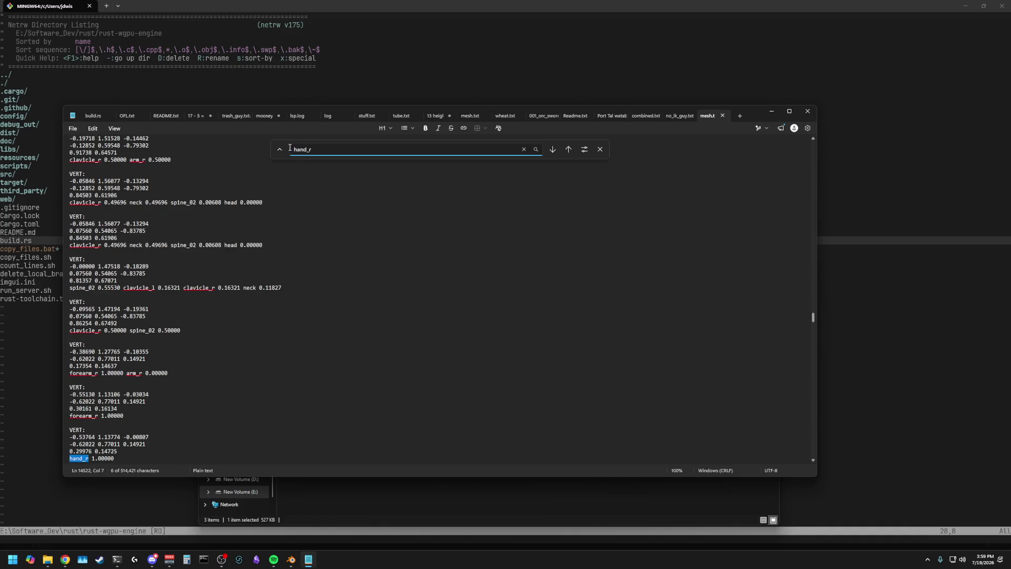
key("Return")
key("Return")
key("Return")
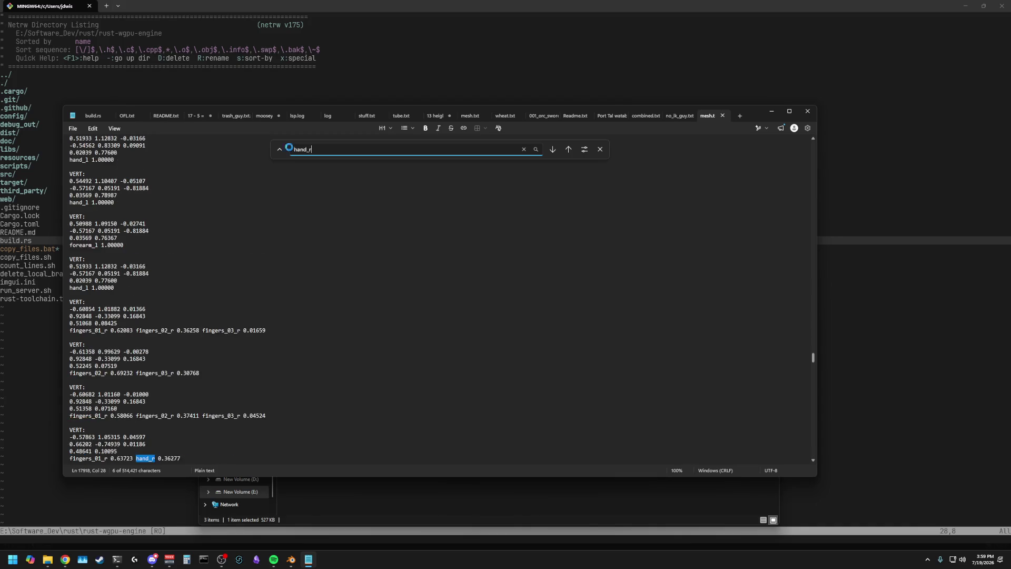
key("Return")
key("Return")
key("Return")
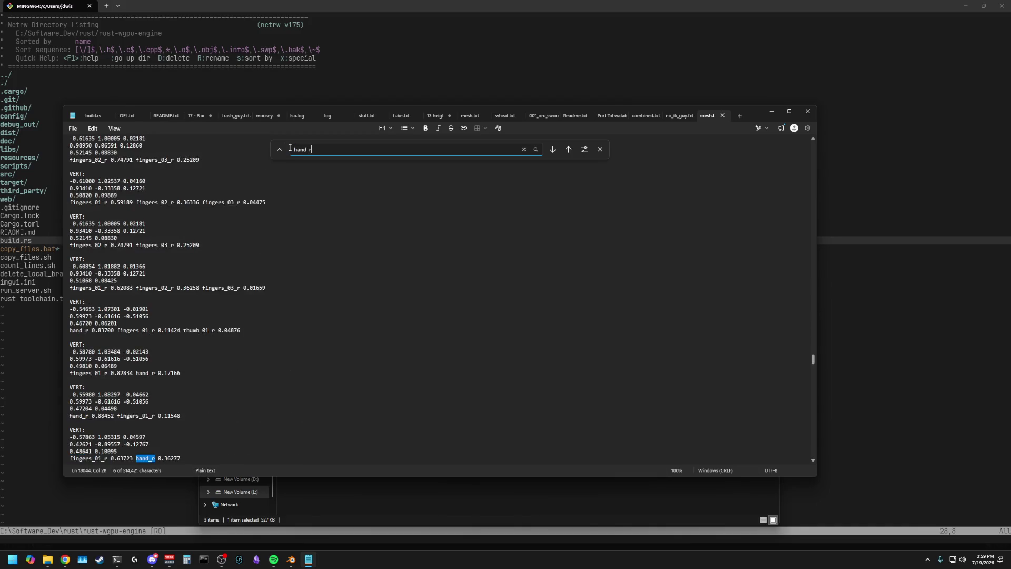
double_click(288, 154)
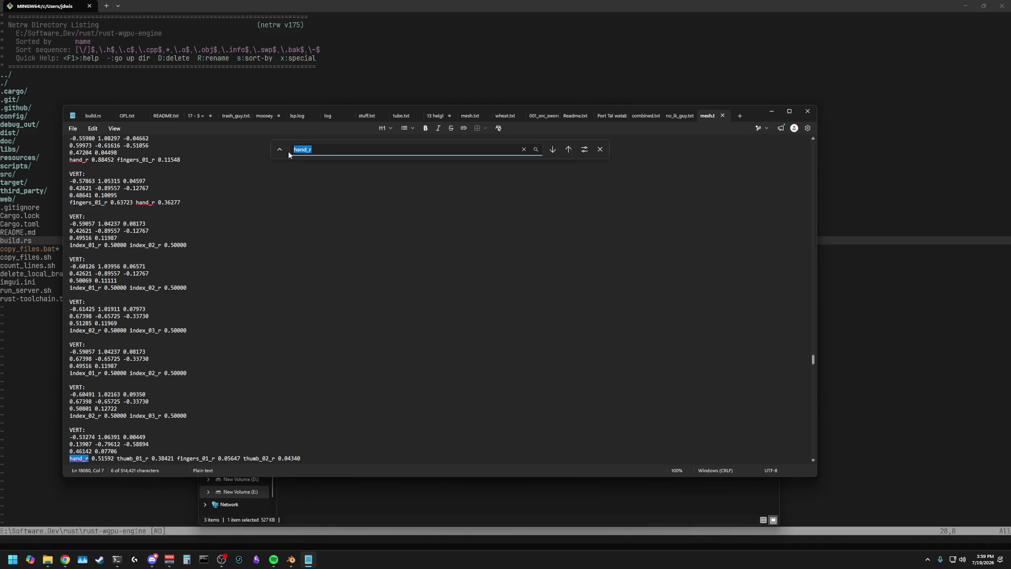
type("hand")
key("Return")
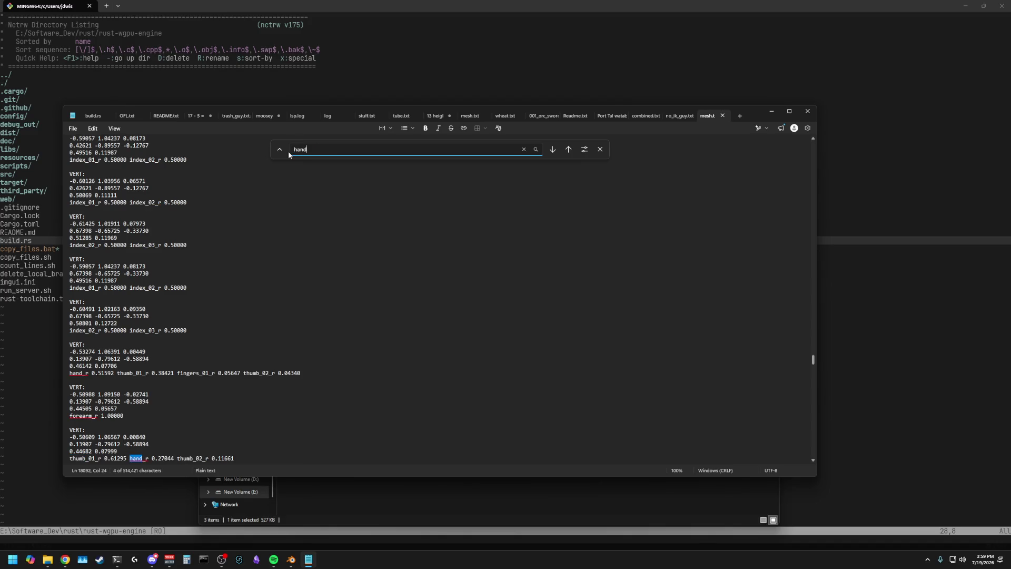
Scroll down through the bone list to review parent indices and vertex weights
left_click_drag(814, 362, 801, 138)
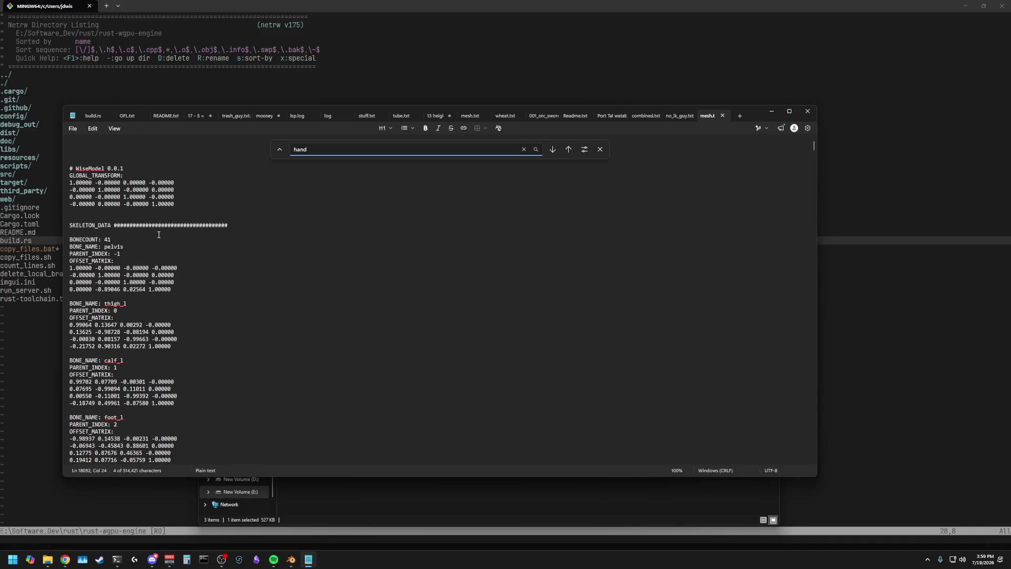
scroll(181, 232, "down", 15)
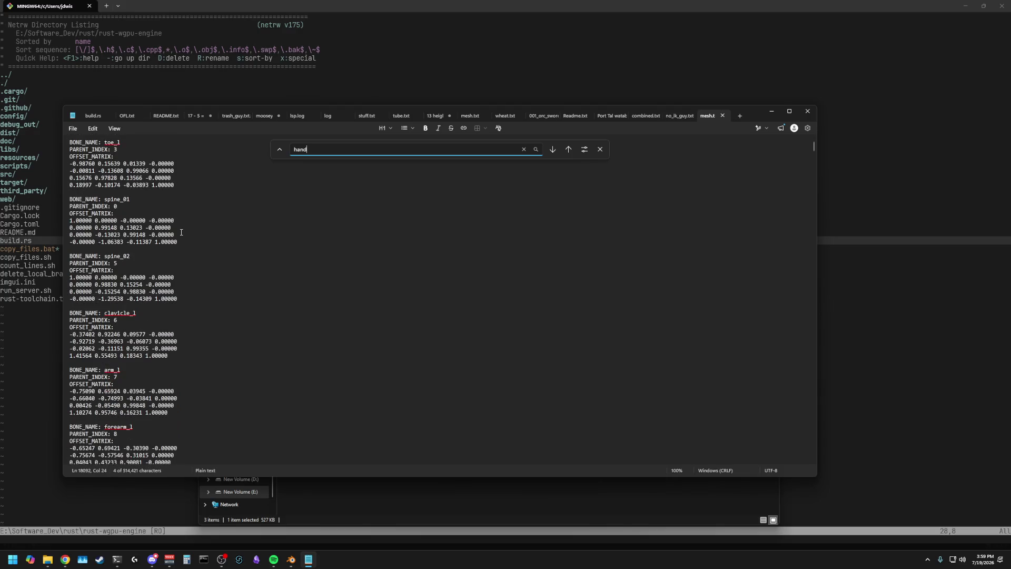
scroll(182, 232, "down", 6)
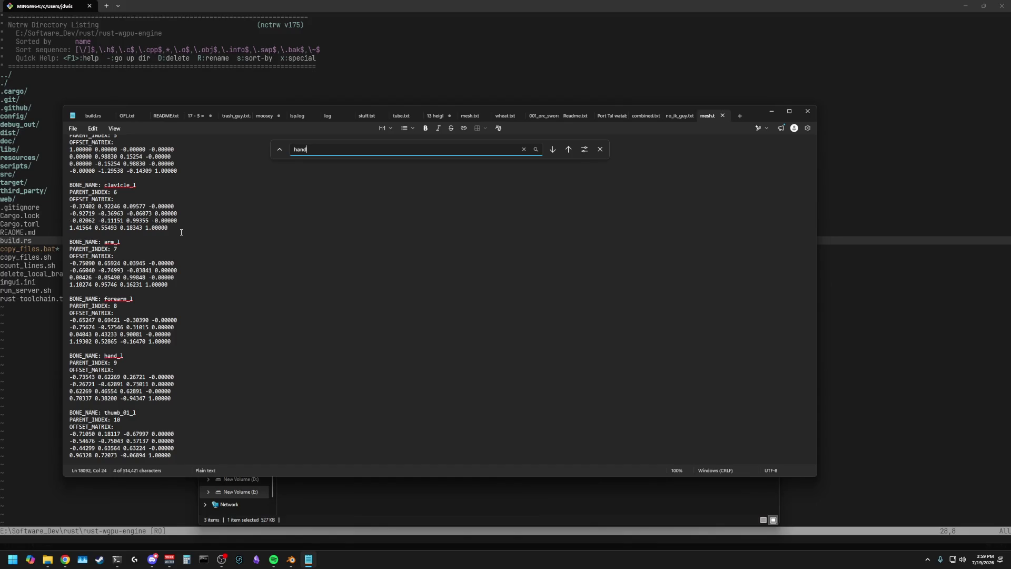
scroll(181, 233, "down", 7)
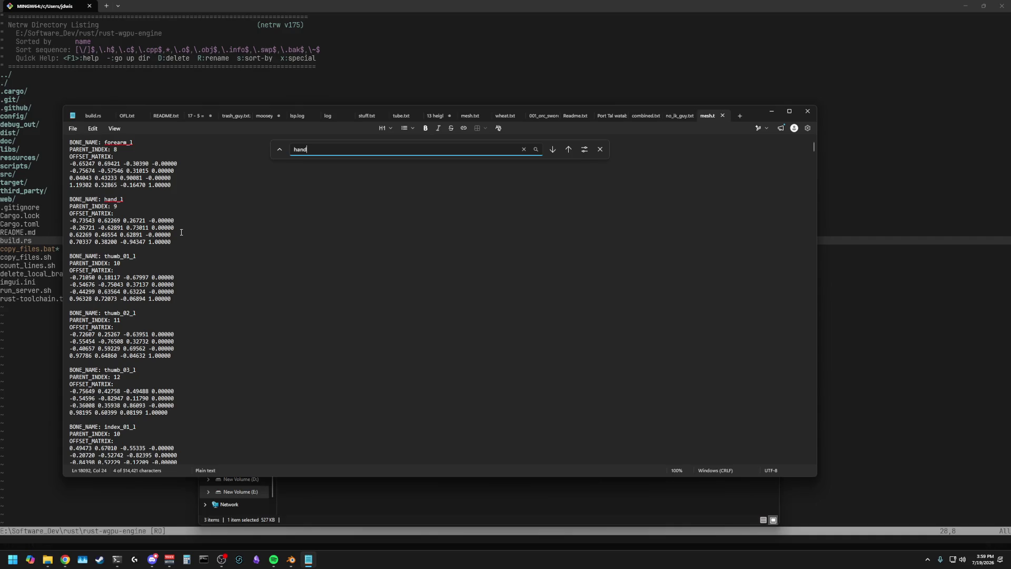
scroll(181, 232, "down", 10)
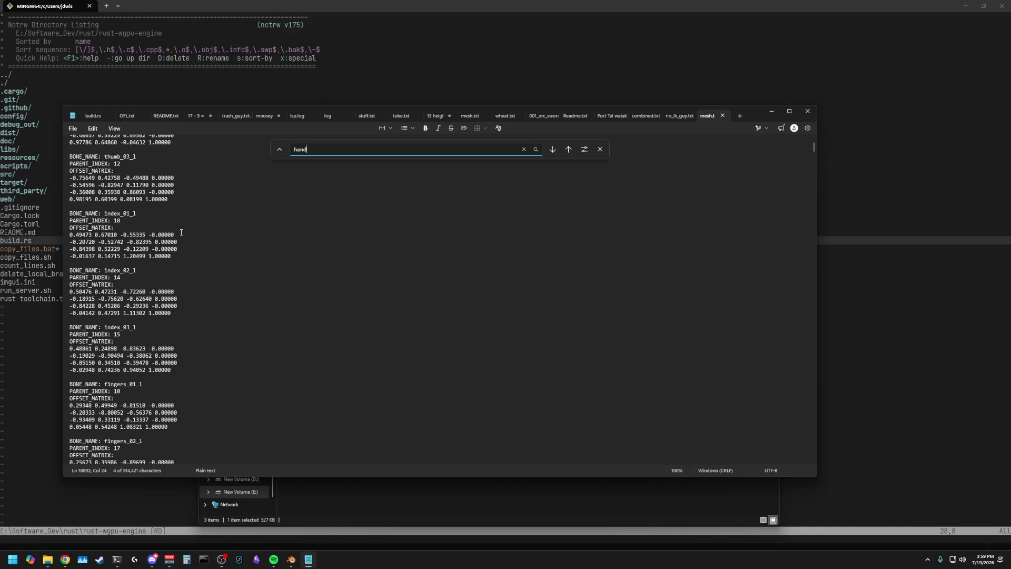
scroll(181, 232, "down", 10)
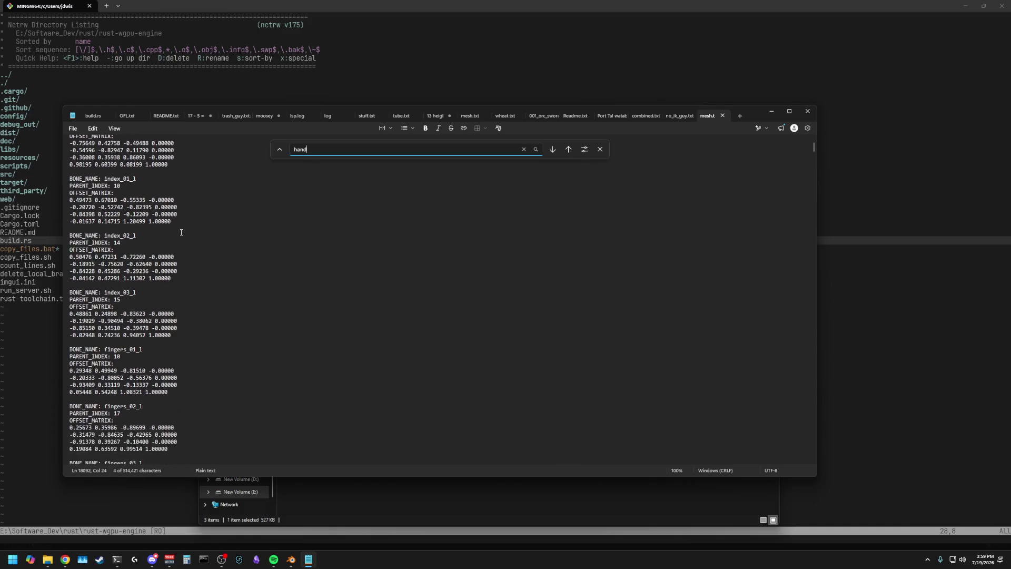
scroll(181, 233, "down", 1)
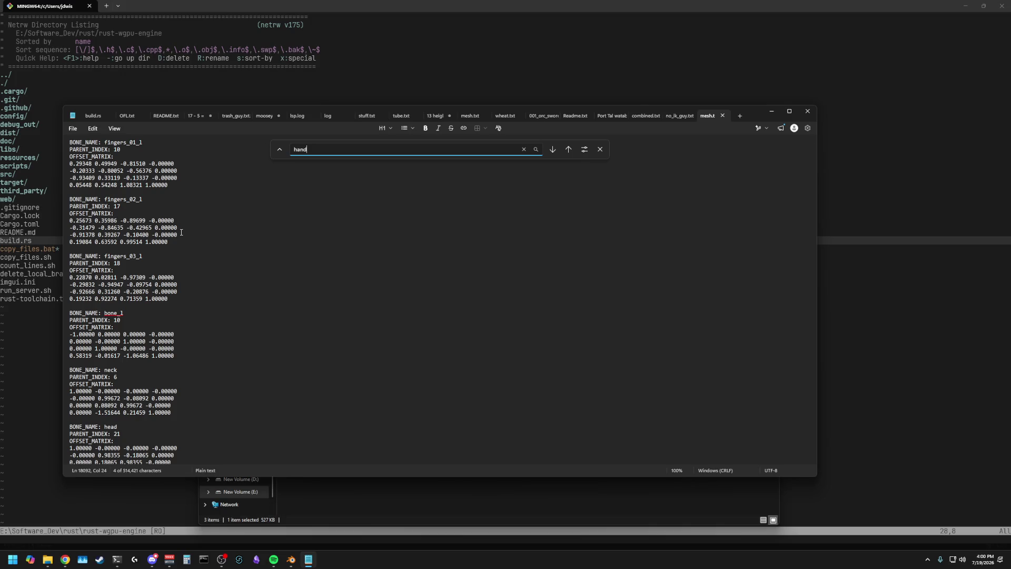
scroll(182, 232, "down", 9)
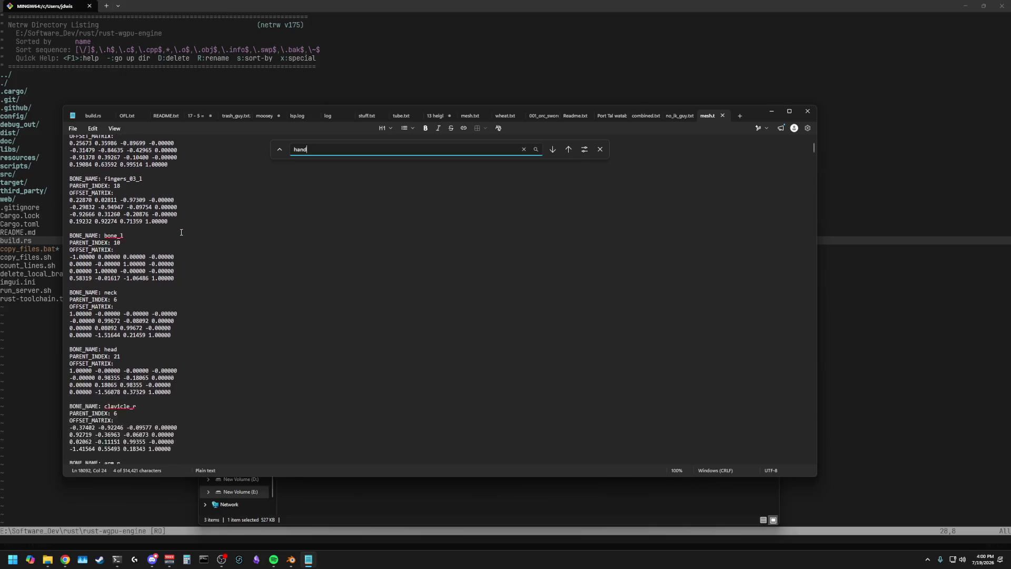
scroll(181, 232, "down", 5)
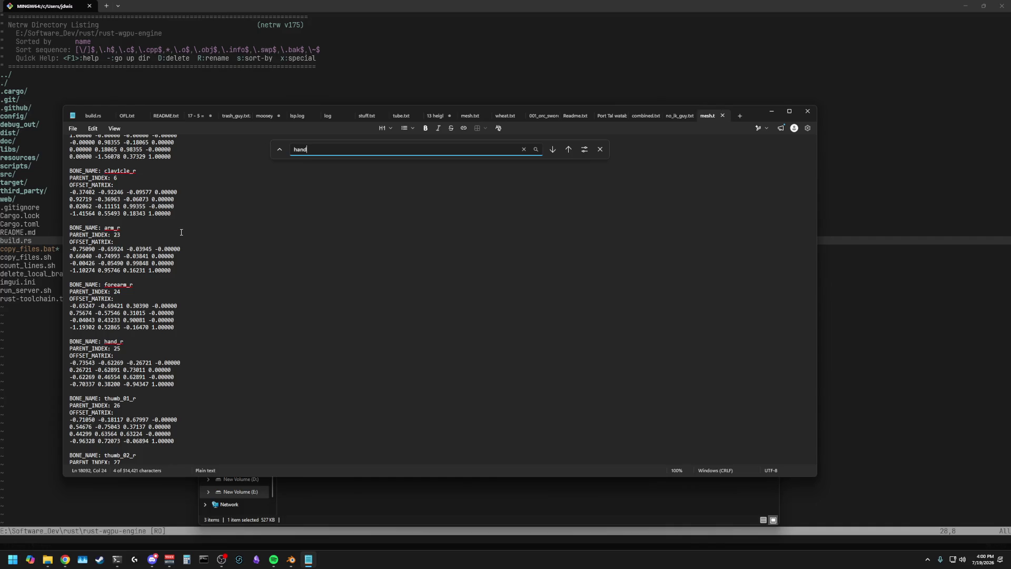
scroll(181, 232, "down", 4)
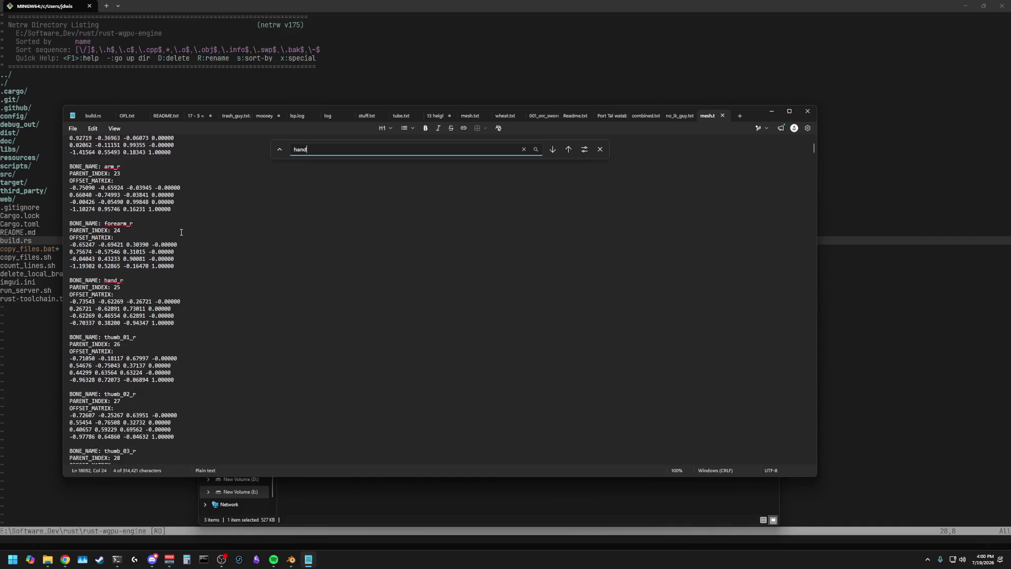
Delete the RIG_EXPORT object from the scene
left_click(291, 560)
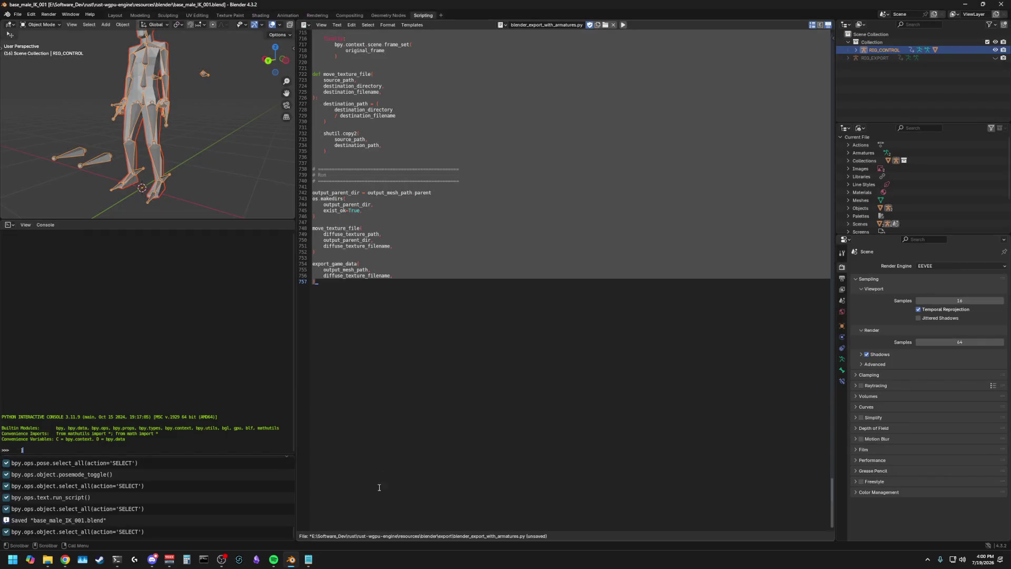
left_click(225, 186)
mouse_move(200, 122)
middle_mouse_down()
mouse_move(240, 131)
mouse_move(222, 124)
middle_mouse_up()
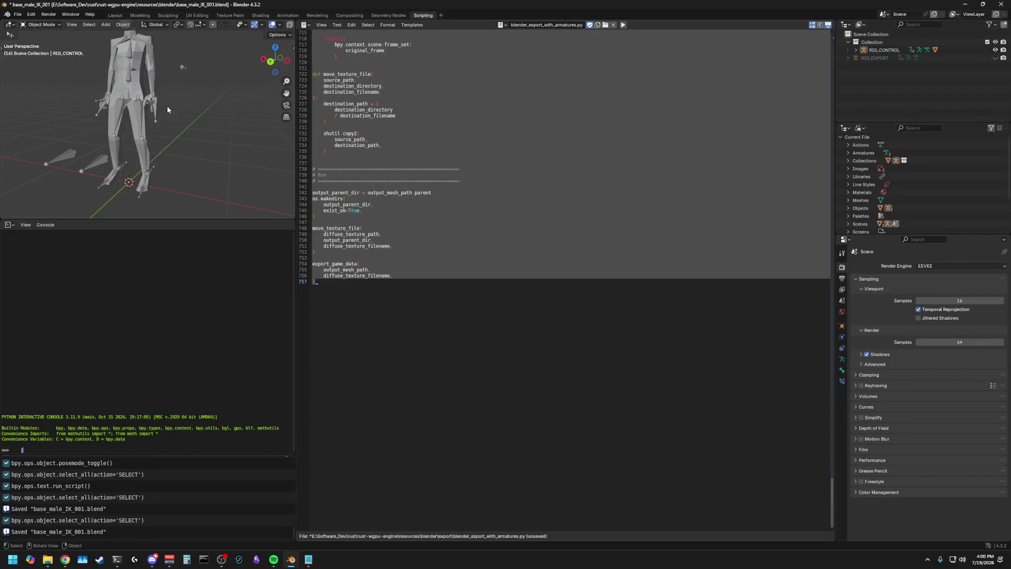
left_click(154, 106)
left_click(154, 106)
left_click(177, 106)
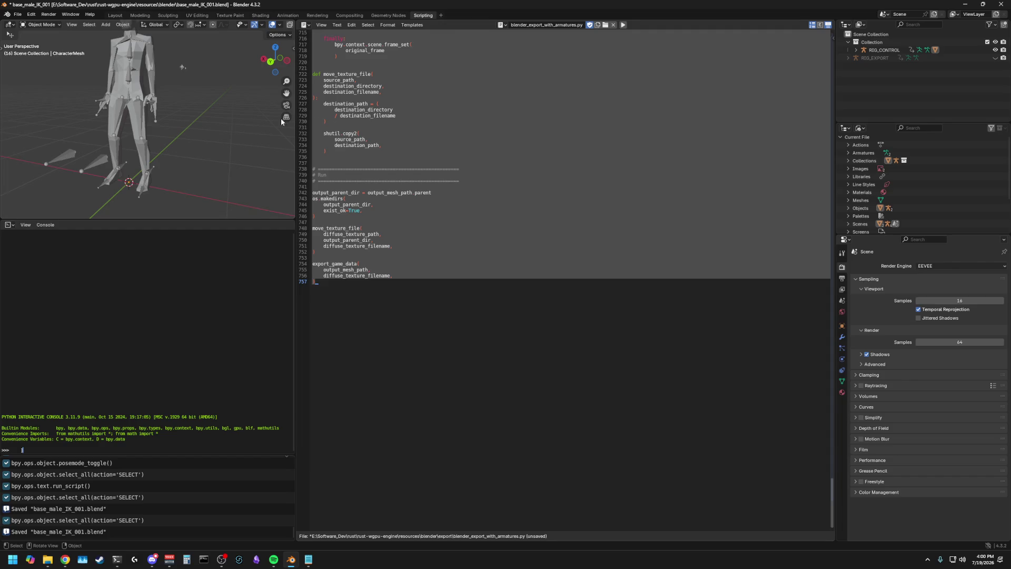
left_click(880, 58)
right_click(887, 58)
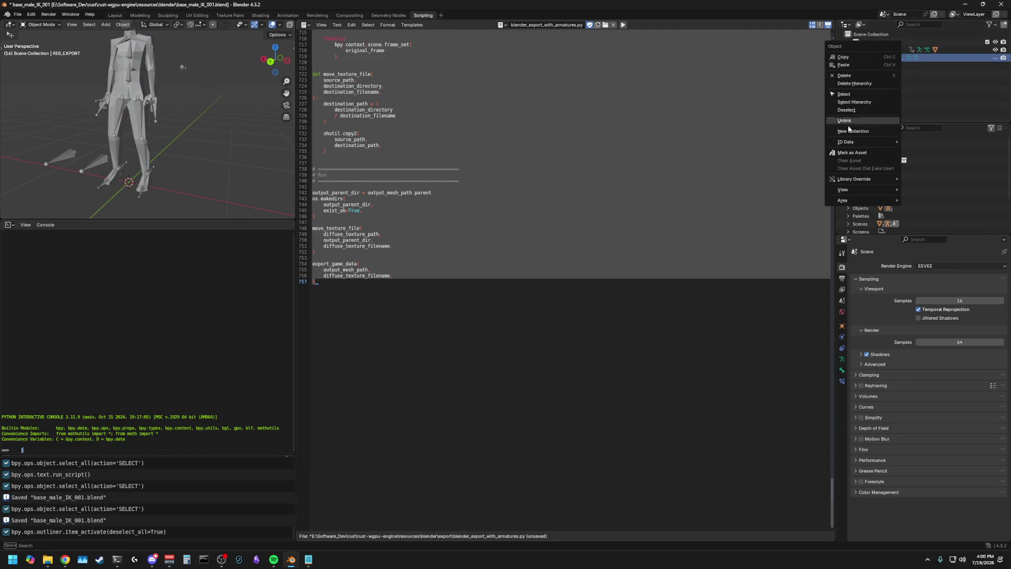
left_click(847, 76)
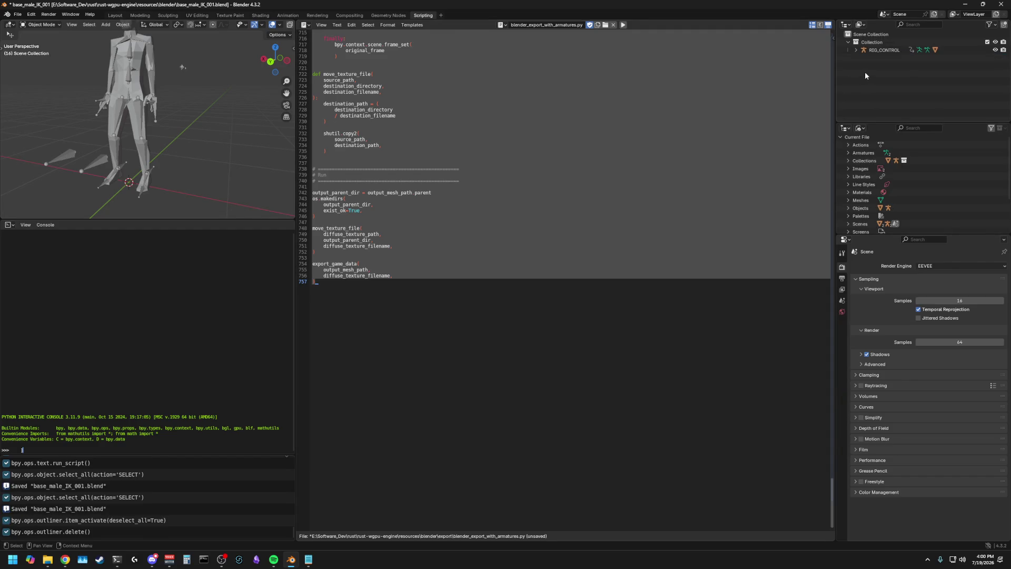
middle_click_drag(178, 107, 207, 140)
Save the blend file and select the RIG_CONTROL armature in the Animation workspace
key("ctrl+s")
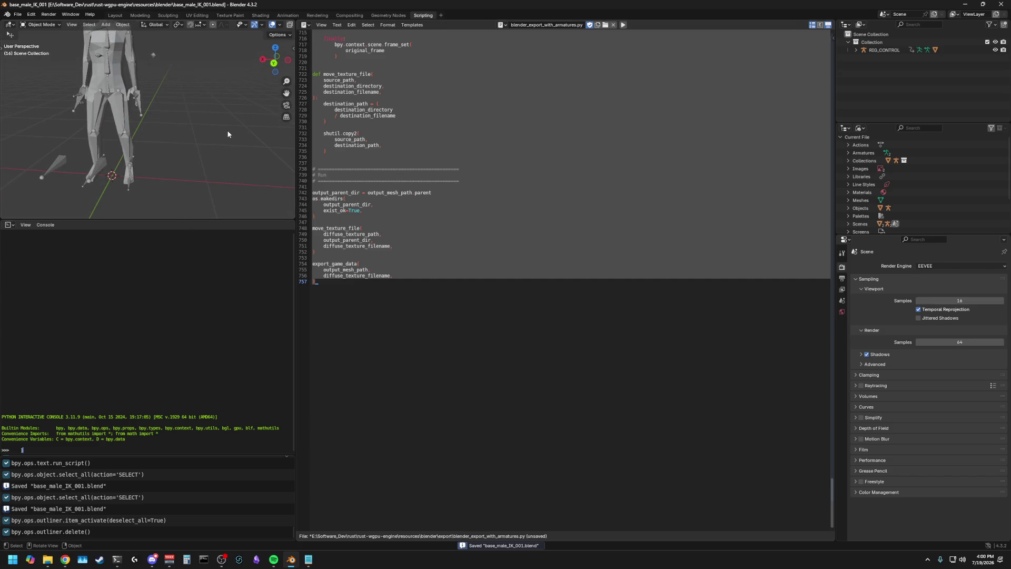
left_click(287, 15)
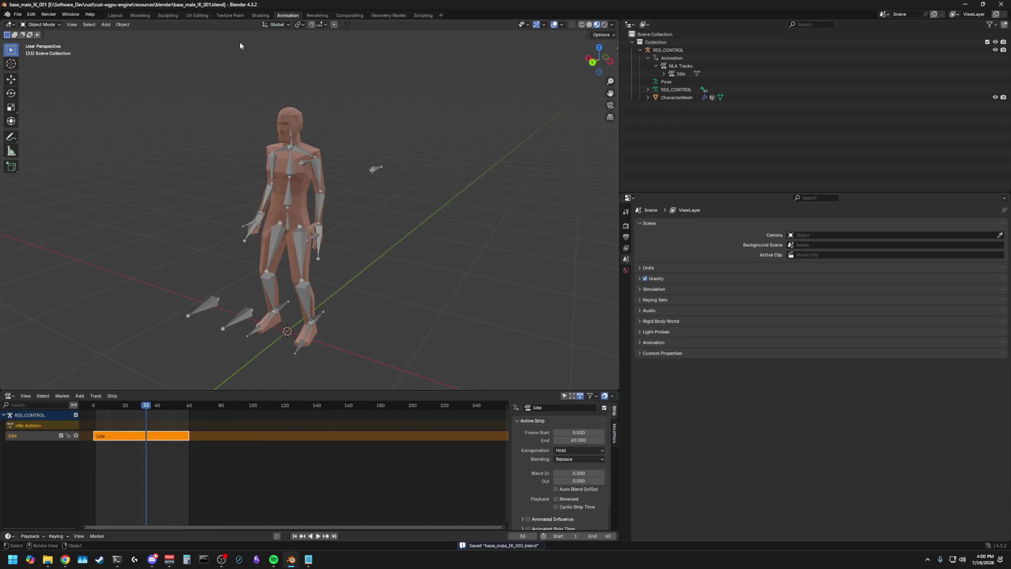
middle_click_drag(239, 42, 347, 203)
left_click(307, 224)
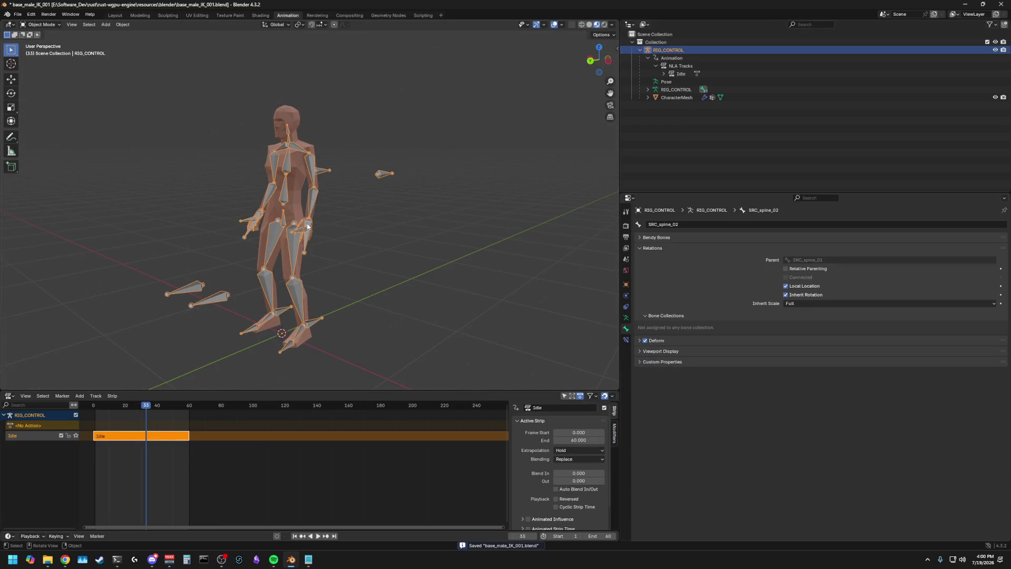
left_click(350, 225)
key("ctrl+s")
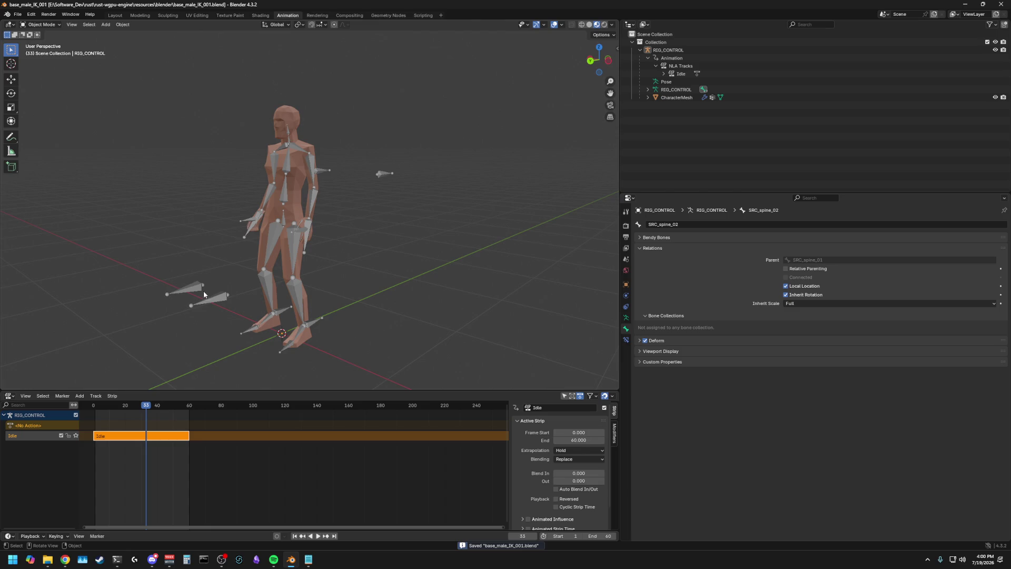
left_click(306, 227)
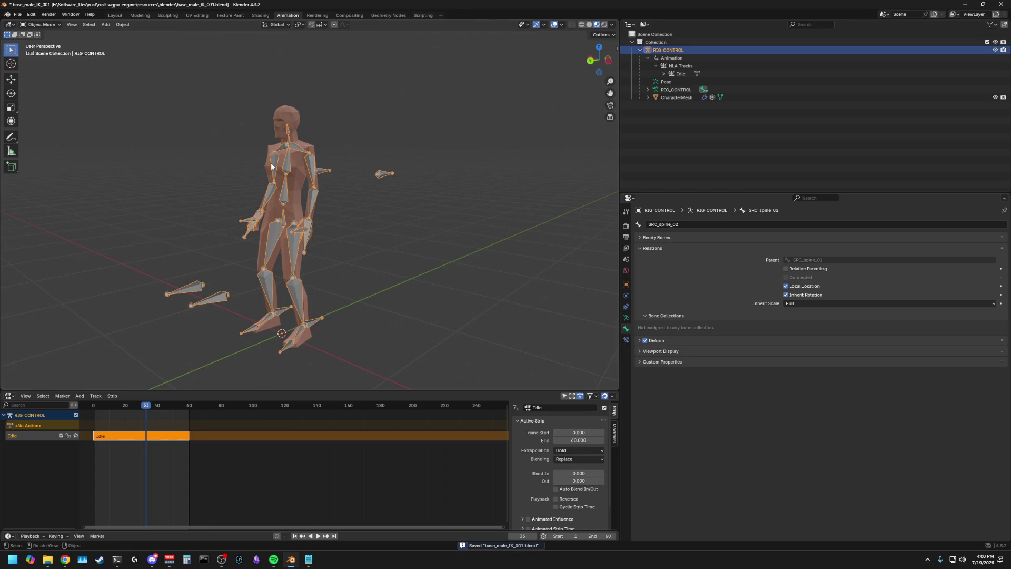
Go to the Modeling workspace and put RIG_CONTROL back in Object Mode
left_click(140, 16)
mouse_move(397, 128)
middle_mouse_down()
mouse_move(355, 172)
mouse_move(419, 180)
mouse_move(449, 247)
mouse_move(455, 185)
middle_mouse_up()
key("Tab")
scroll(449, 247, "up", 2)
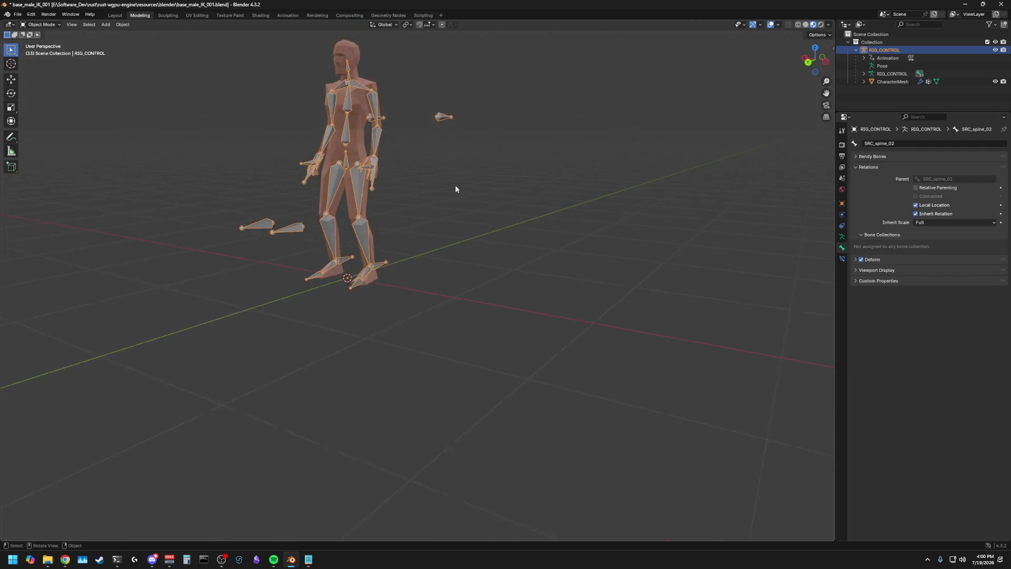
scroll(455, 184, "down", 1)
Put the armature in Edit Mode and select SRC_bone_l at the left hand
left_click(41, 25)
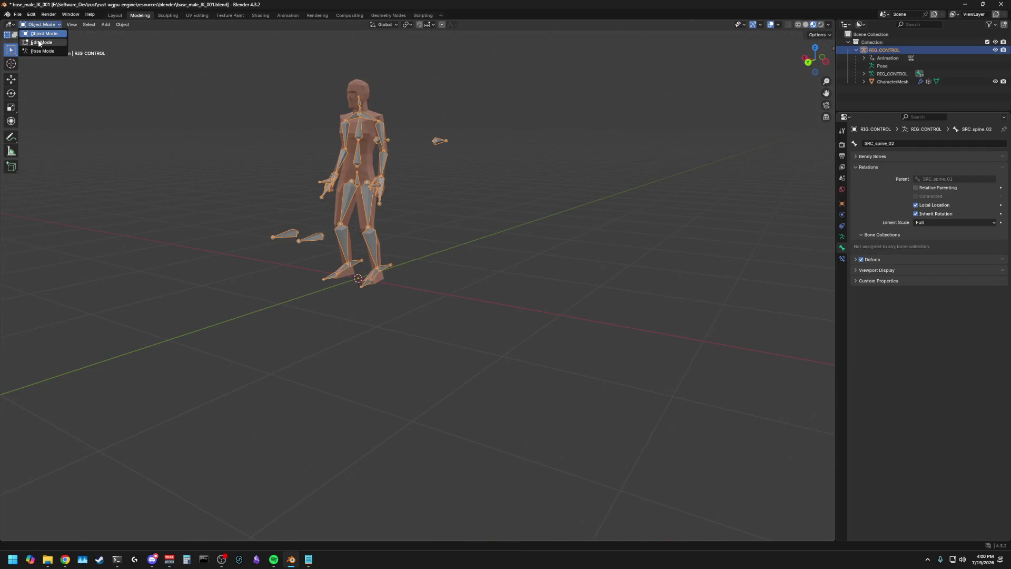
left_click(41, 42)
scroll(232, 180, "up", 3)
middle_click_drag(232, 180, 394, 208)
left_click(347, 109)
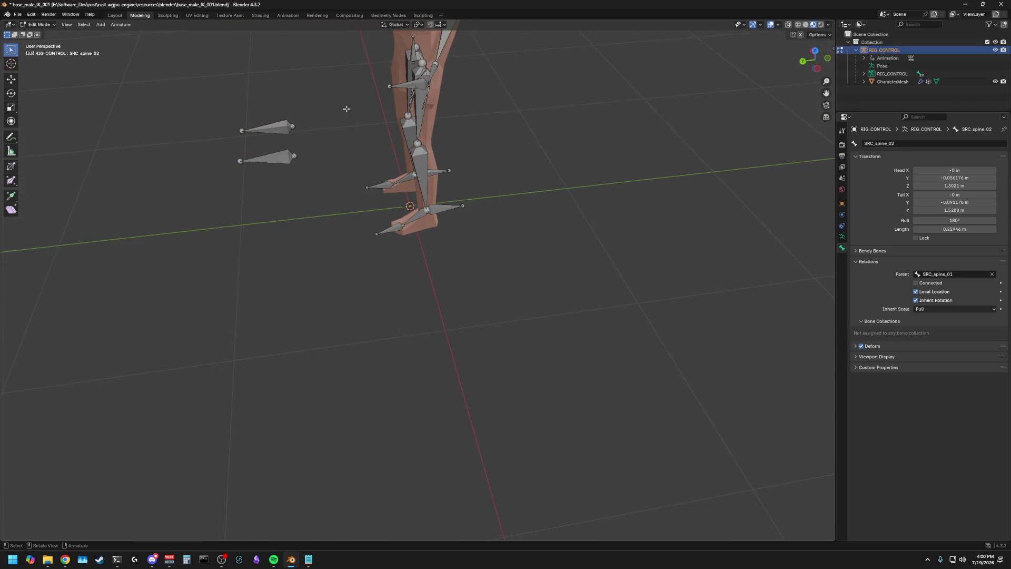
left_click(405, 84)
mouse_move(405, 85)
middle_mouse_down()
mouse_move(395, 93)
mouse_move(390, 84)
middle_mouse_up()
left_click(389, 84)
left_click(393, 81)
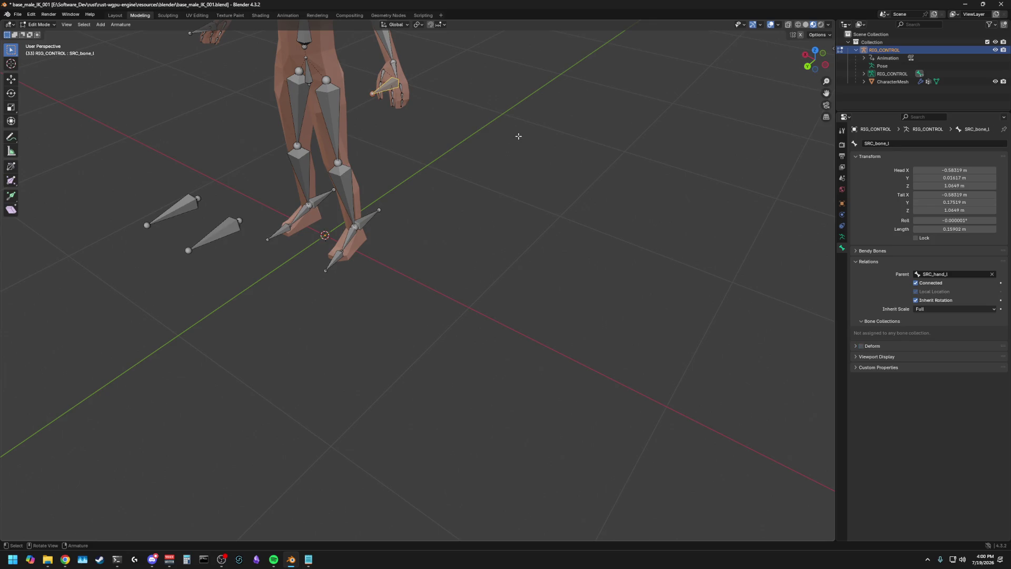
Rename SRC_bone_l to SRC_weapon_bone_l
left_click(876, 144)
key("Delete")
key("Delete")
key("Delete")
type("wea")
type("pn_")
key("BackSpace")
type("on_bone")
type("_l")
key("Return")
Select SRC_bone_r at the right hand and rename it SRC_weapon_bone_r
middle_click_drag(243, 107, 300, 119)
left_click(240, 84)
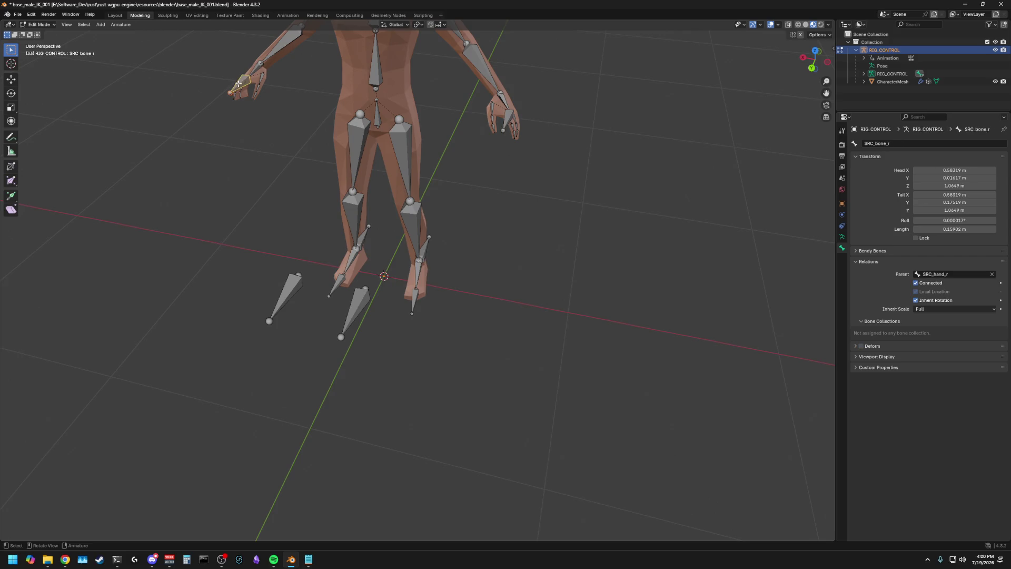
left_click(874, 148)
type("SRC_weapo")
type("n_")
key("Return")
Inspect both hand and forearm bones and check SRC_weapon_bone_r's parent
left_click(507, 117)
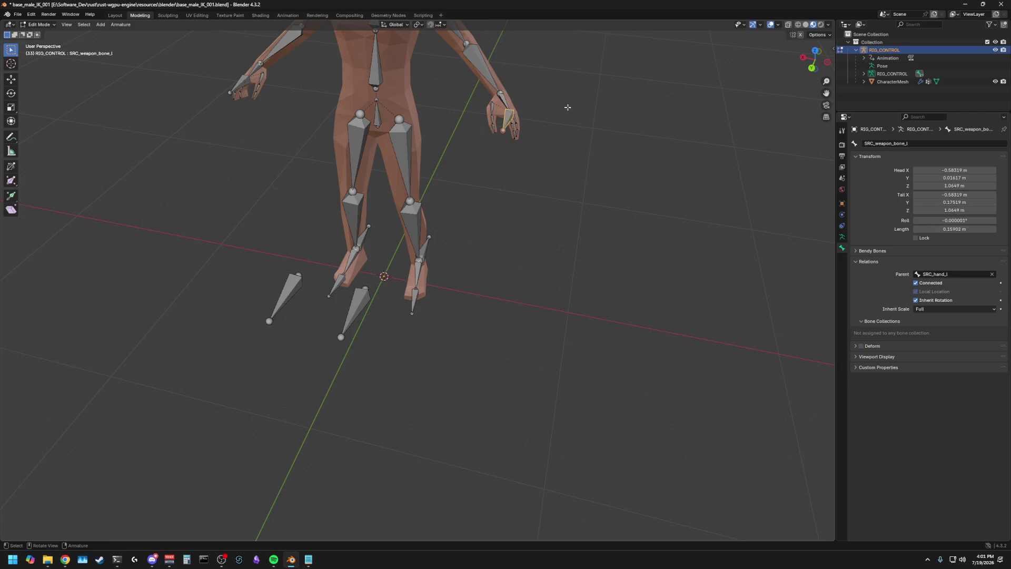
left_click(625, 113)
mouse_move(626, 113)
middle_mouse_down()
mouse_move(514, 122)
mouse_move(580, 122)
middle_mouse_up()
left_click(506, 123)
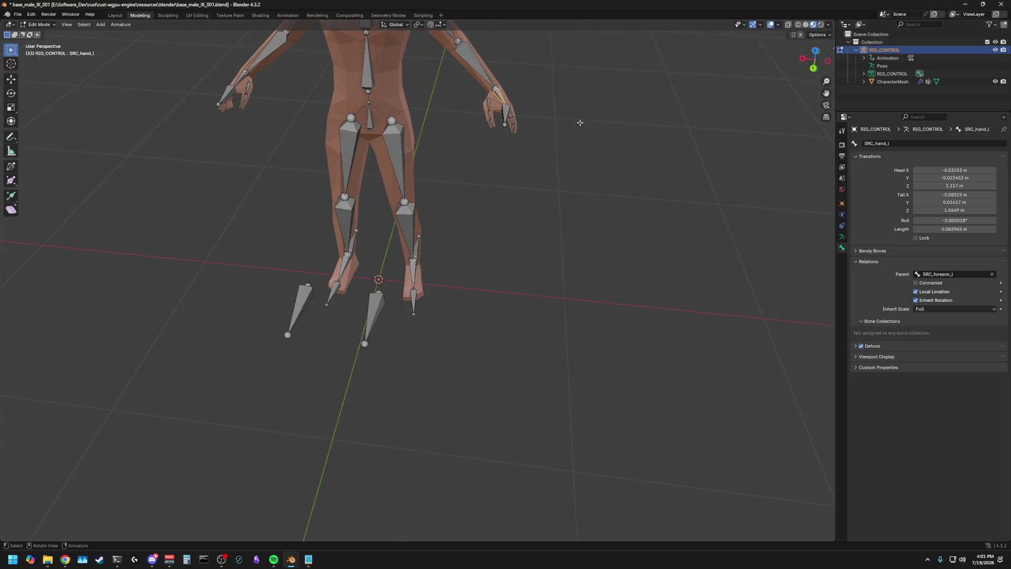
left_click(484, 70)
left_click(498, 93)
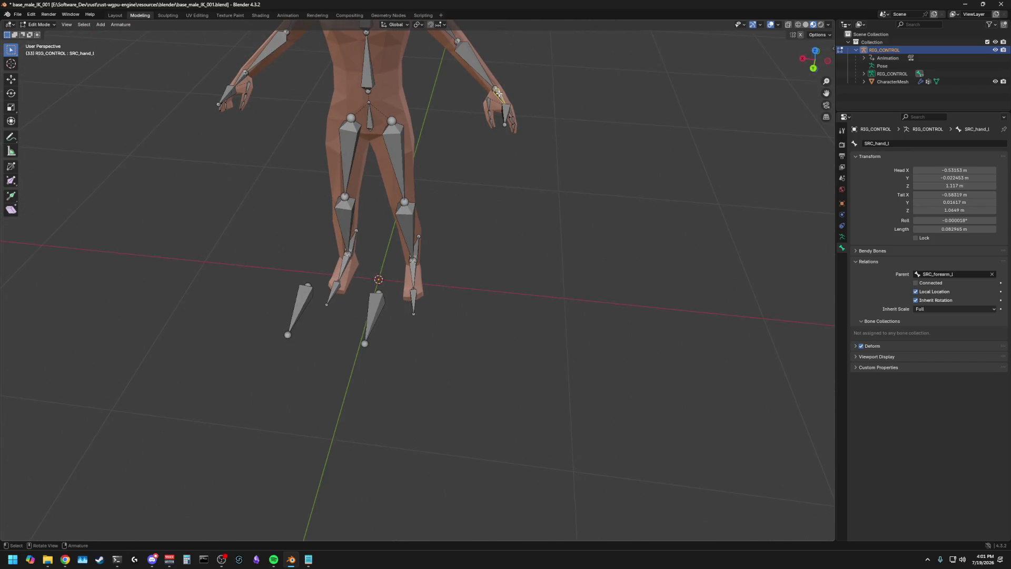
left_click(240, 79)
middle_click_drag(236, 97, 288, 161)
left_click(278, 203)
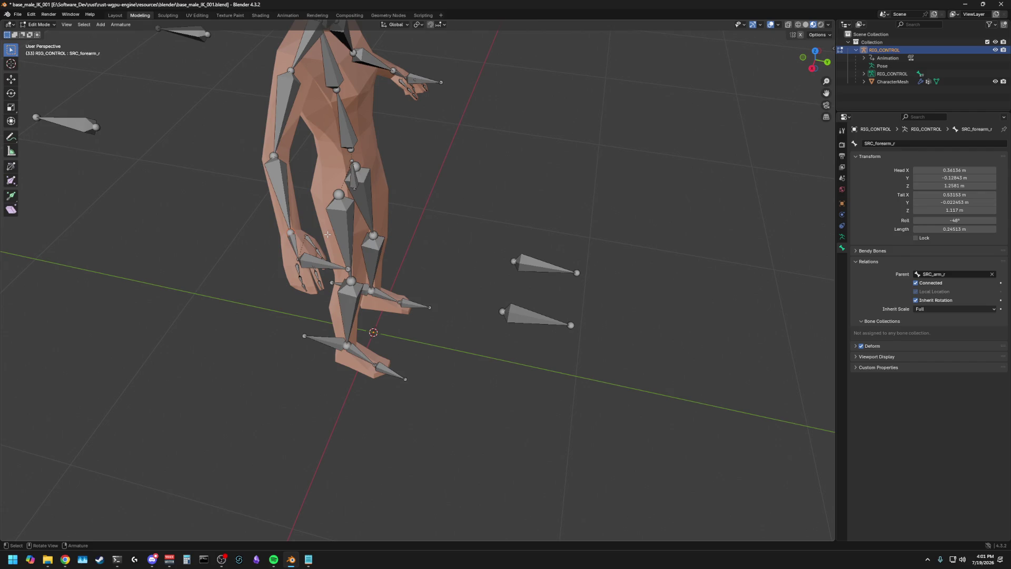
left_click(305, 257)
left_click(305, 257)
Save the blend file, then select the left hand bone SRC_hand_l
middle_click_drag(327, 252, 663, 230)
key("ctrl+s")
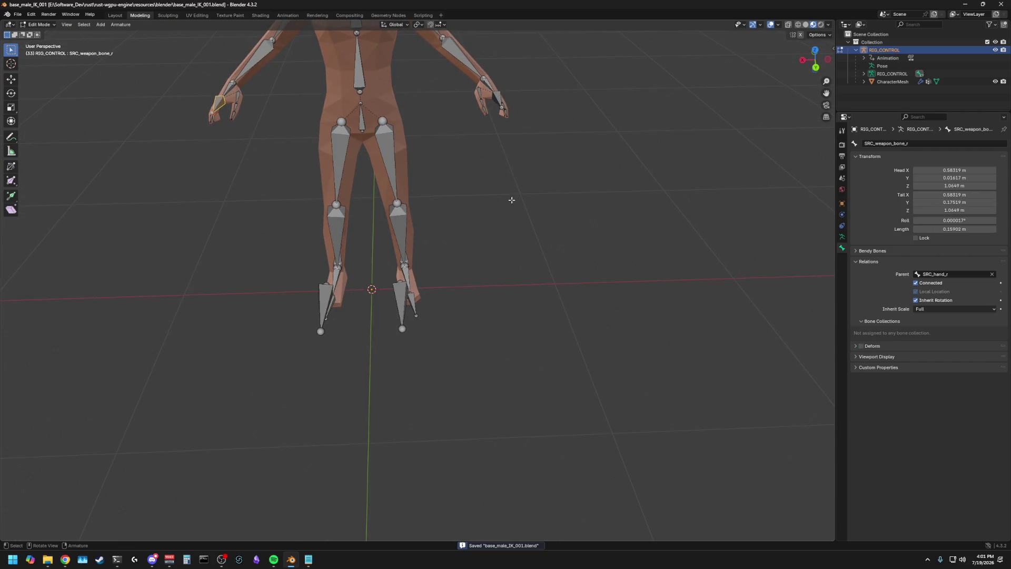
mouse_move(511, 201)
middle_mouse_down()
mouse_move(569, 196)
mouse_move(533, 182)
middle_mouse_up()
left_click(510, 118)
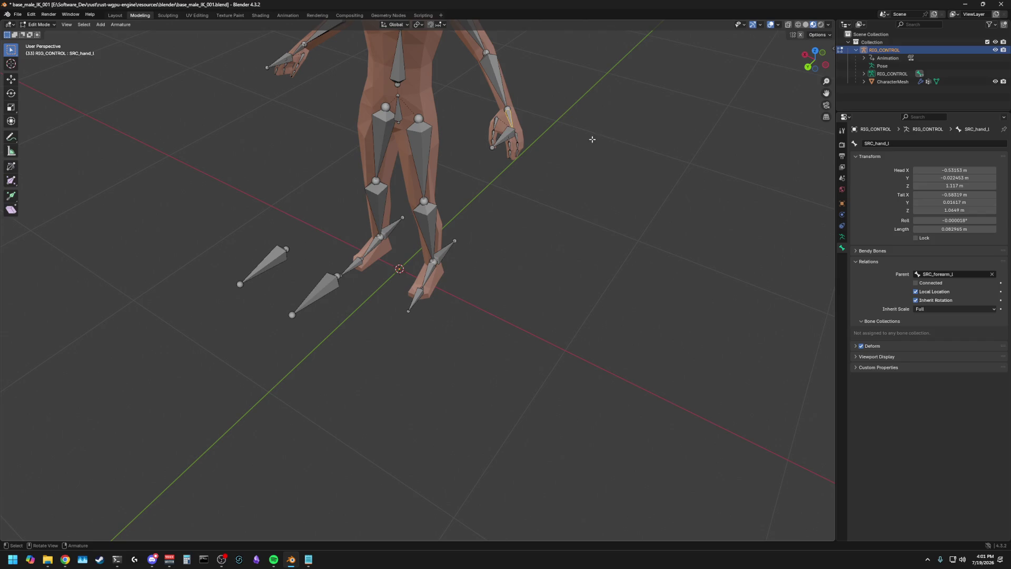
Deselect all bones and reveal the rig's hidden bones
mouse_move(593, 139)
middle_mouse_down()
mouse_move(553, 135)
mouse_move(587, 164)
mouse_move(571, 134)
mouse_move(537, 137)
mouse_move(545, 147)
middle_mouse_up()
key("a")
key("alt+a")
left_click(462, 178)
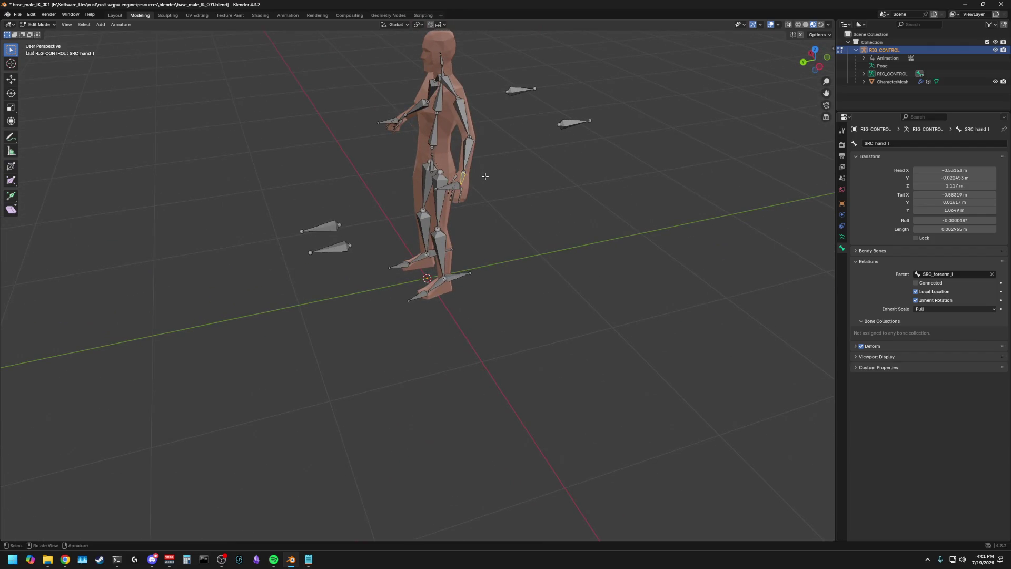
scroll(502, 177, "up", 2)
key("bracketleft")
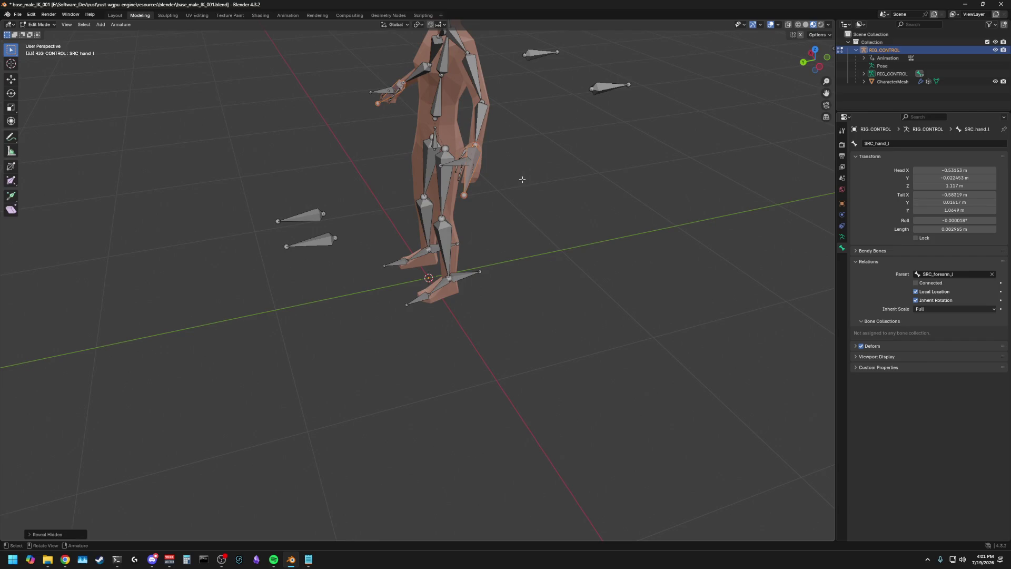
Select SRC_forearm_l, IK_hand_l and SRC_weapon_bone_l at the left hand in turn
left_click(485, 156)
left_click(474, 153)
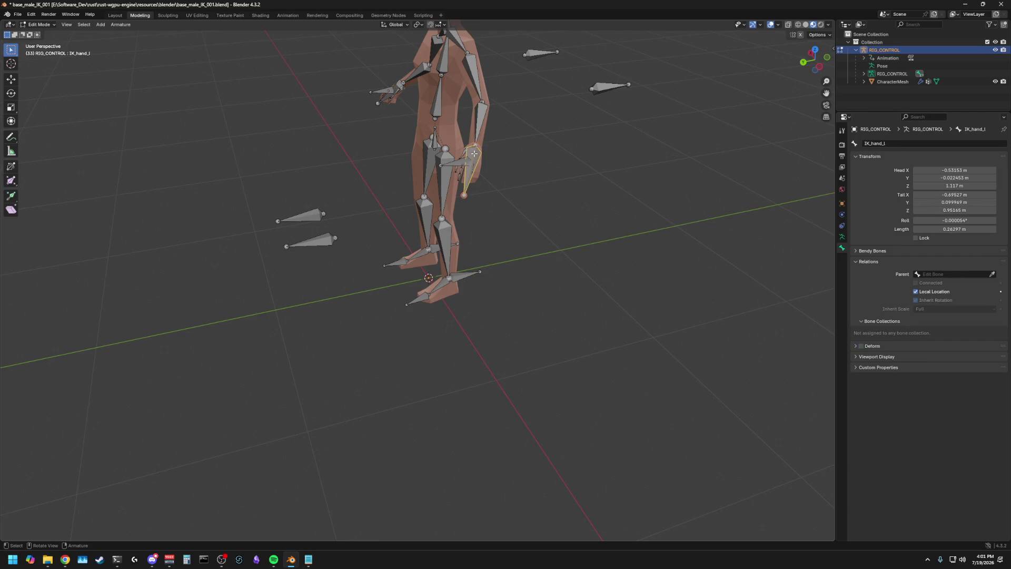
middle_click_drag(490, 154, 553, 151)
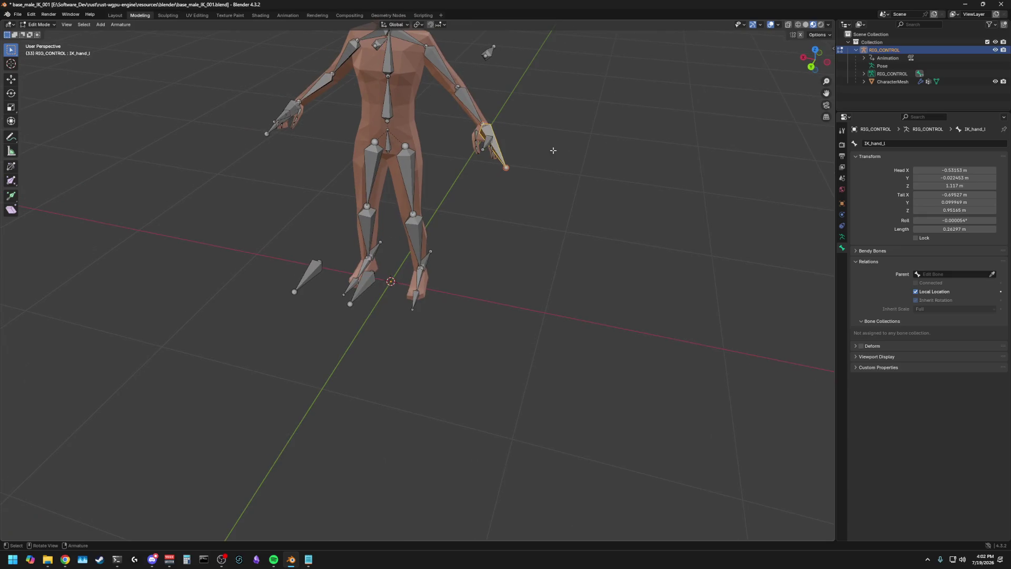
left_click(486, 144)
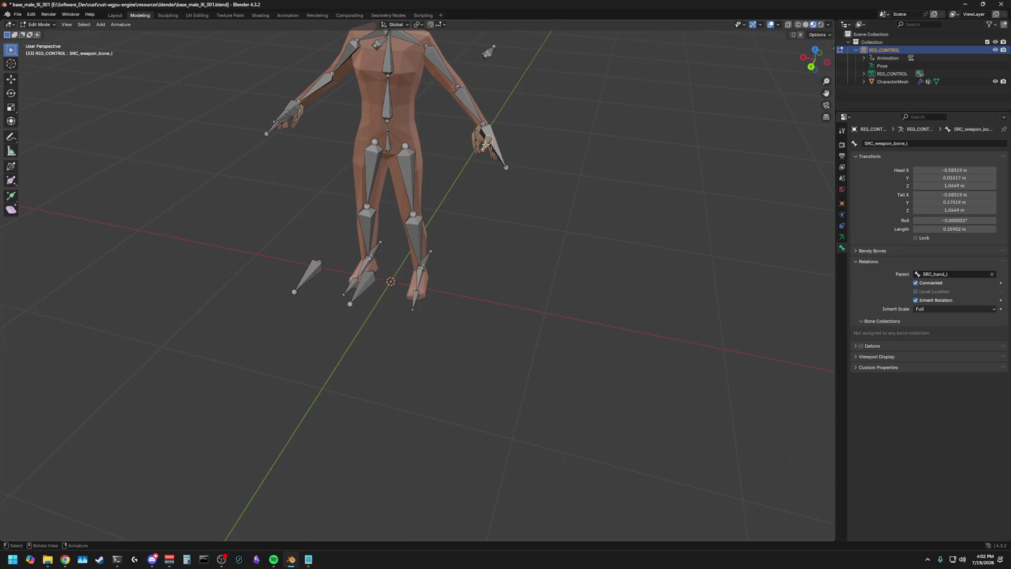
scroll(506, 143, "up", 3)
mouse_move(521, 142)
middle_mouse_down()
mouse_move(504, 151)
mouse_move(479, 130)
middle_mouse_up()
Cycle through the overlapping bones near the legs until IK_hand_l is selected
left_click(472, 127)
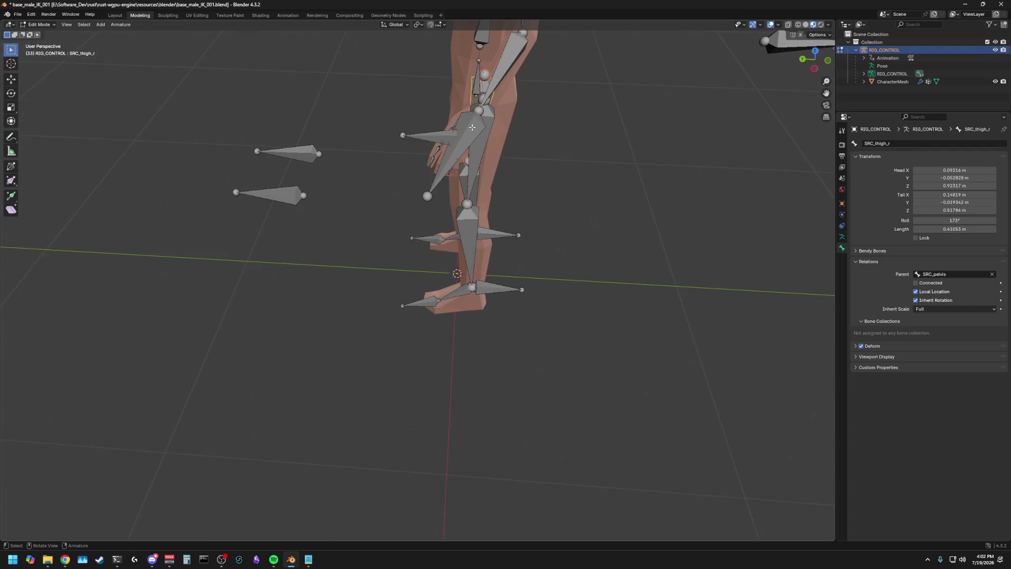
left_click(472, 127)
left_click(472, 127)
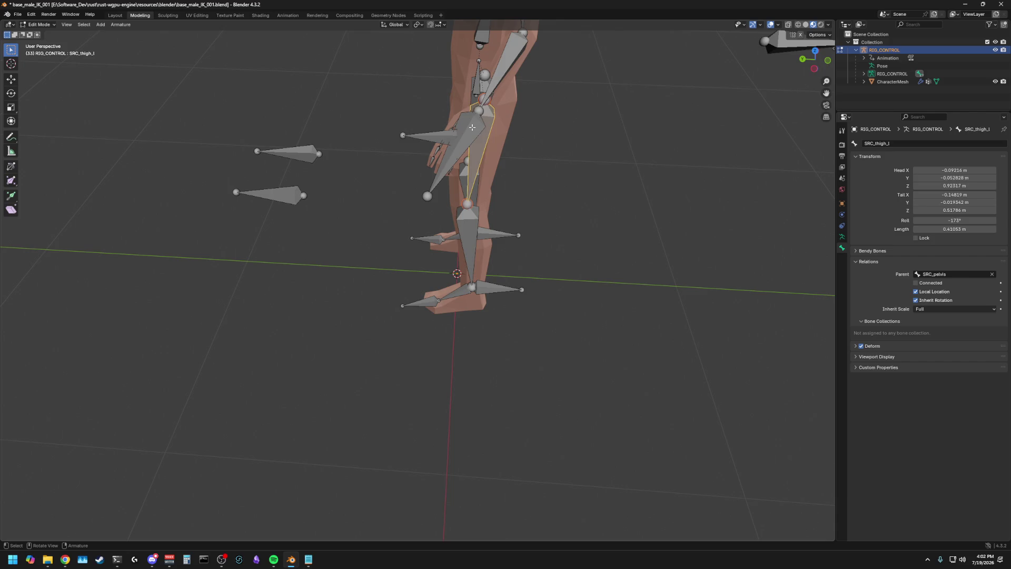
left_click(472, 127)
left_click(472, 127)
left_click(576, 146)
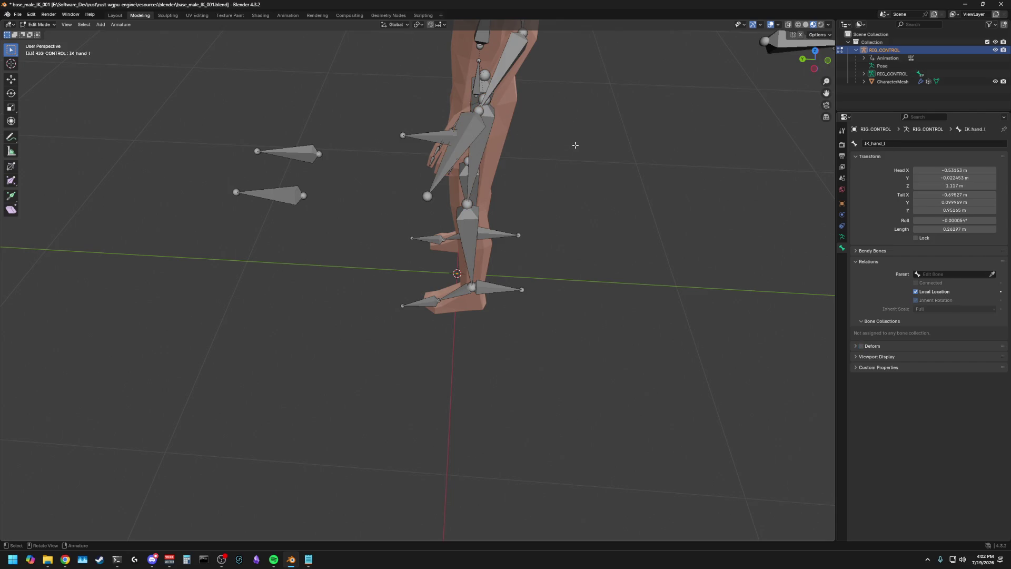
mouse_move(576, 145)
middle_mouse_down()
mouse_move(623, 151)
mouse_move(529, 145)
middle_mouse_up()
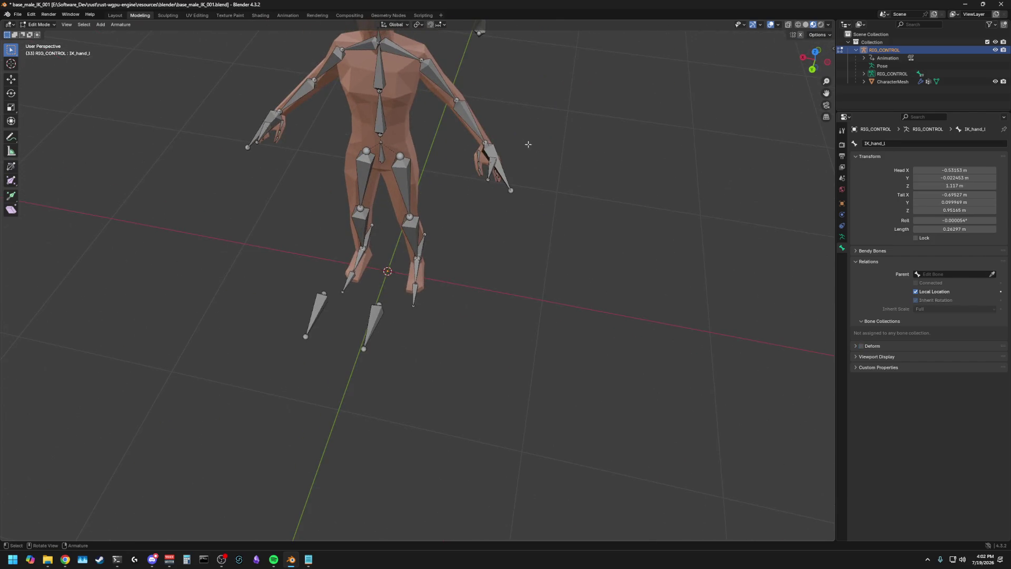
Check the parents of SRC_hand_l, IK_hand_l, SRC_weapon_bone_l and SRC_hand_r
left_click(490, 146)
left_click(491, 147)
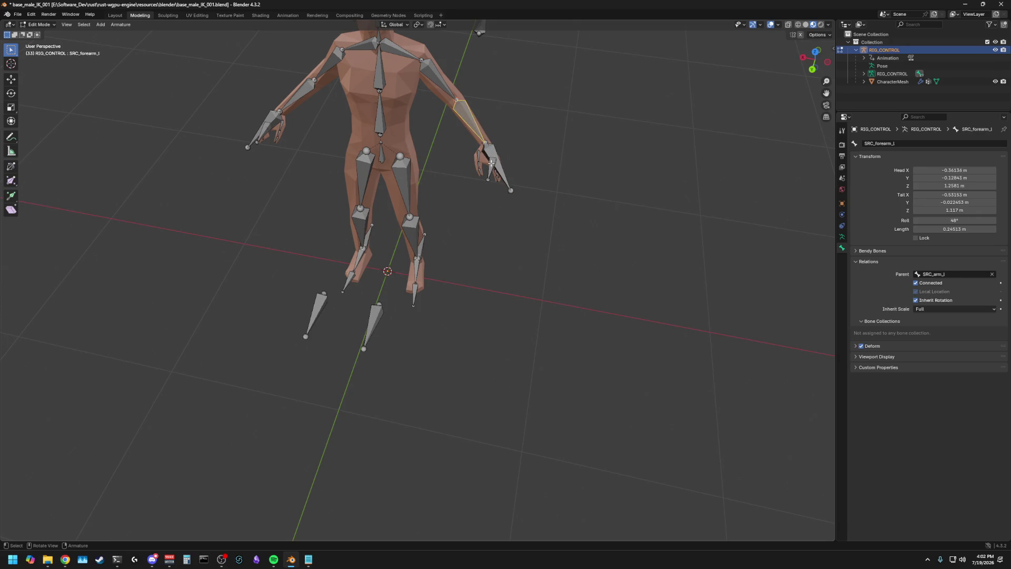
left_click(493, 169)
left_click(493, 169)
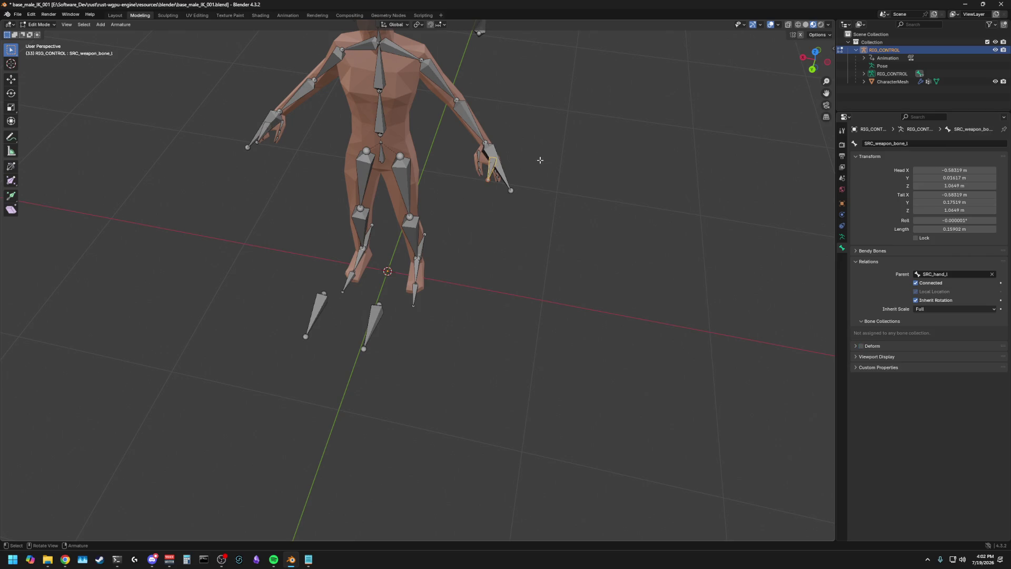
mouse_move(557, 156)
middle_mouse_down()
mouse_move(522, 151)
mouse_move(521, 130)
mouse_move(576, 135)
mouse_move(497, 144)
mouse_move(489, 165)
middle_mouse_up()
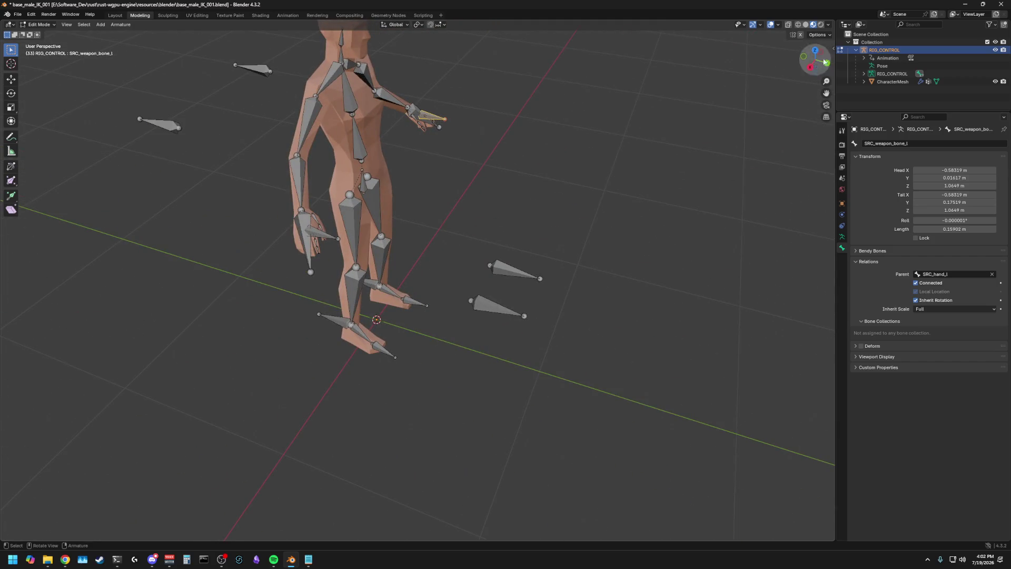
left_click(567, 107)
left_click(301, 215)
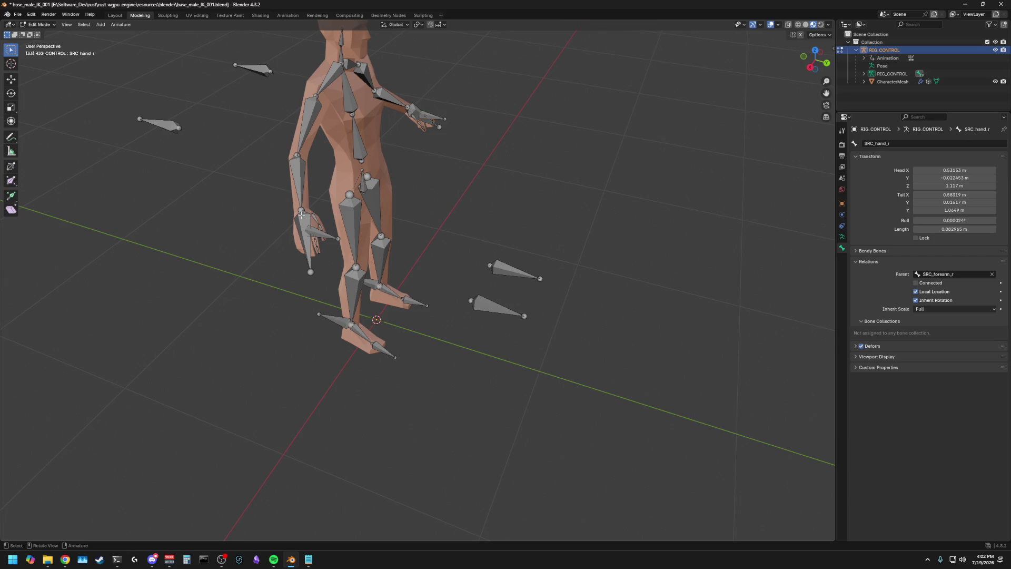